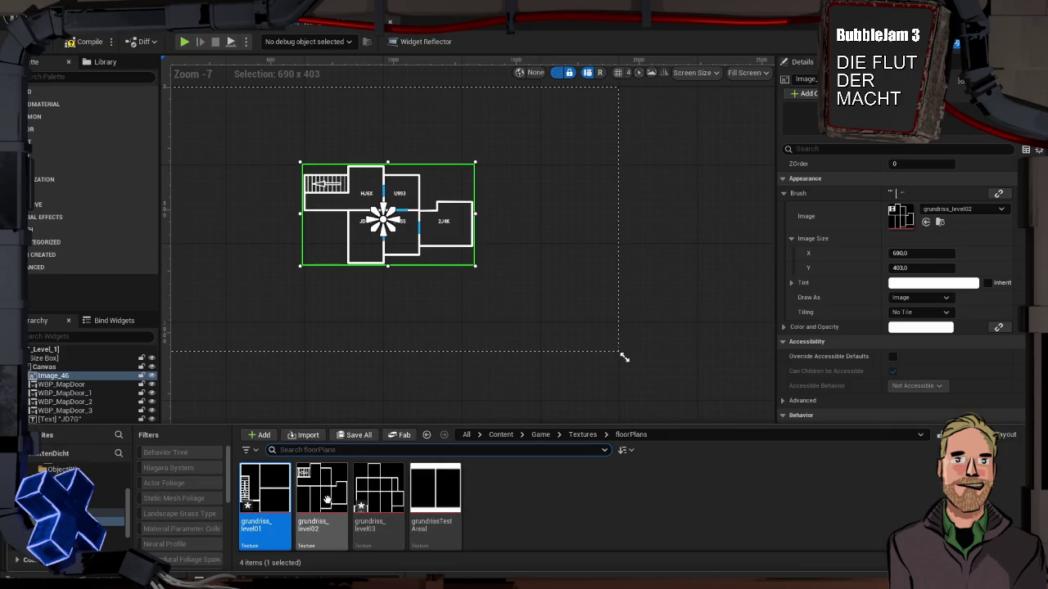
Swap the grundriss_level01 and grundriss_level02 texture names using temporary names
click(332, 498)
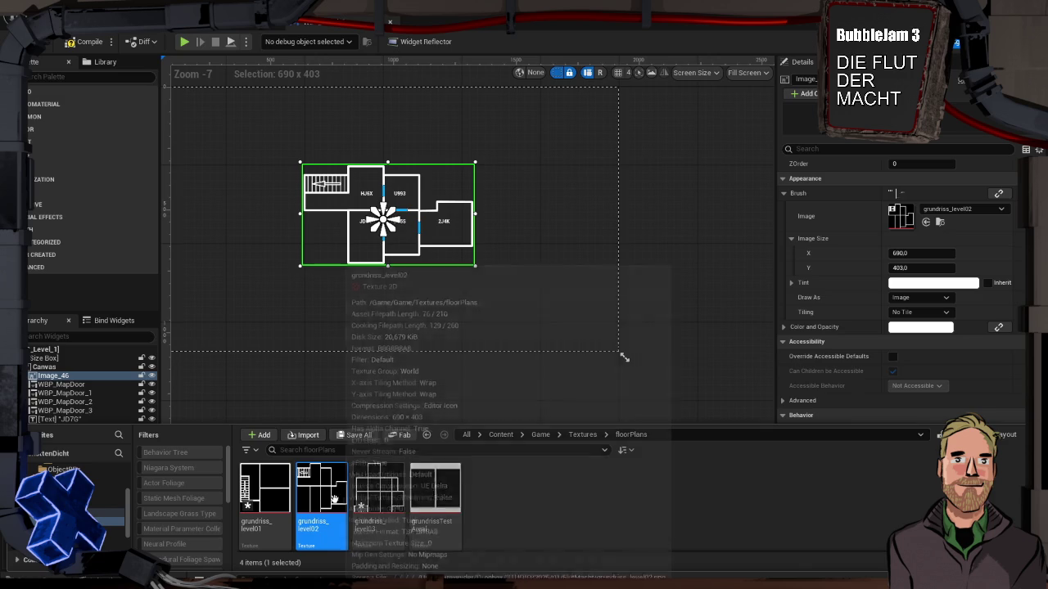
click(284, 499)
key(F2)
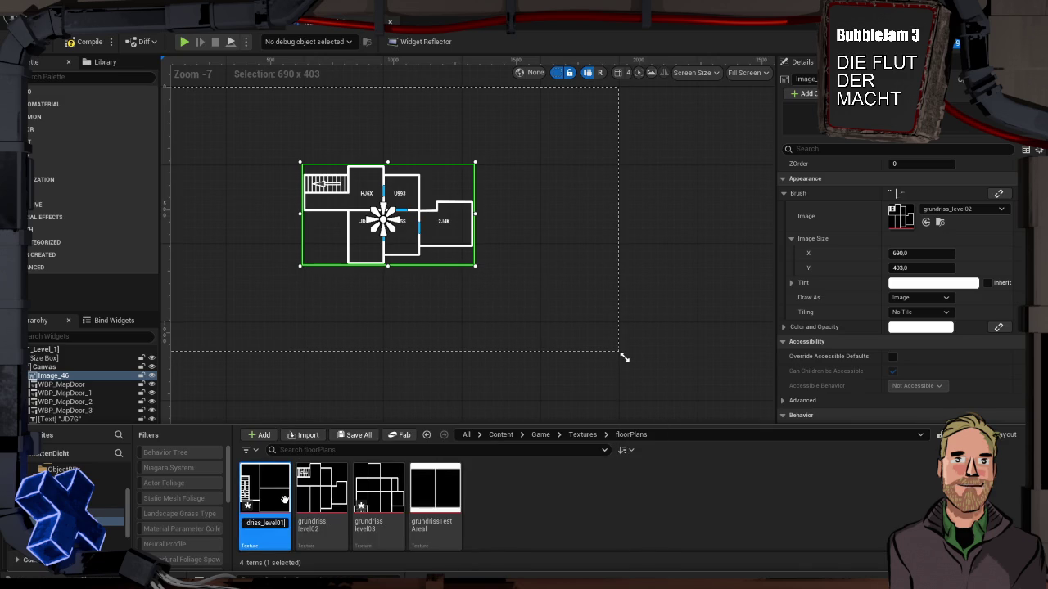
key(BackSpace)
text(2-)
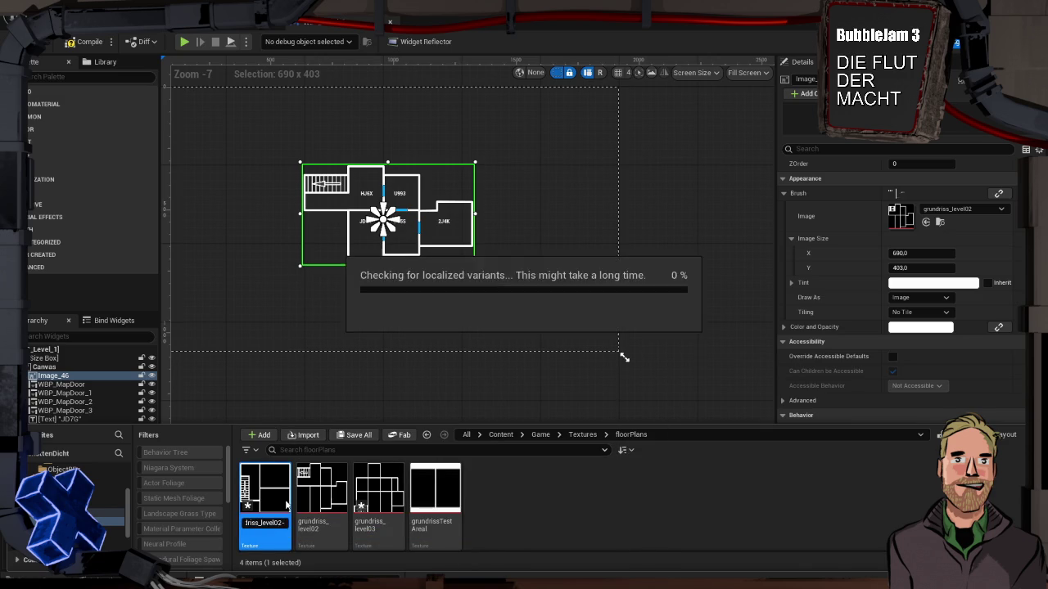
key(Return)
key(F2)
text(1)
key(Return)
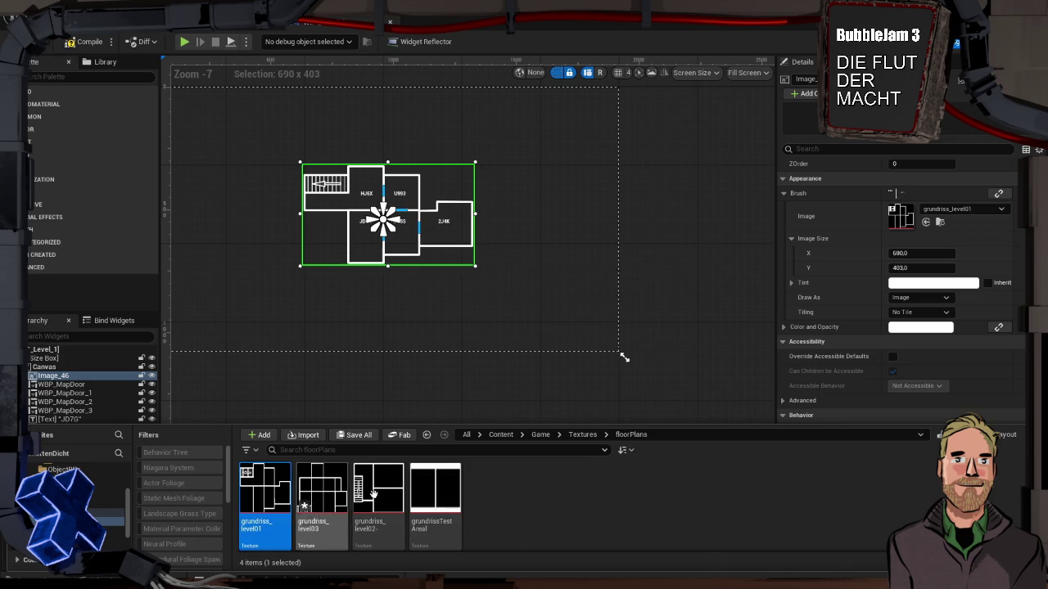
Rename the temporarily renamed texture to grundriss_level1
click(386, 510)
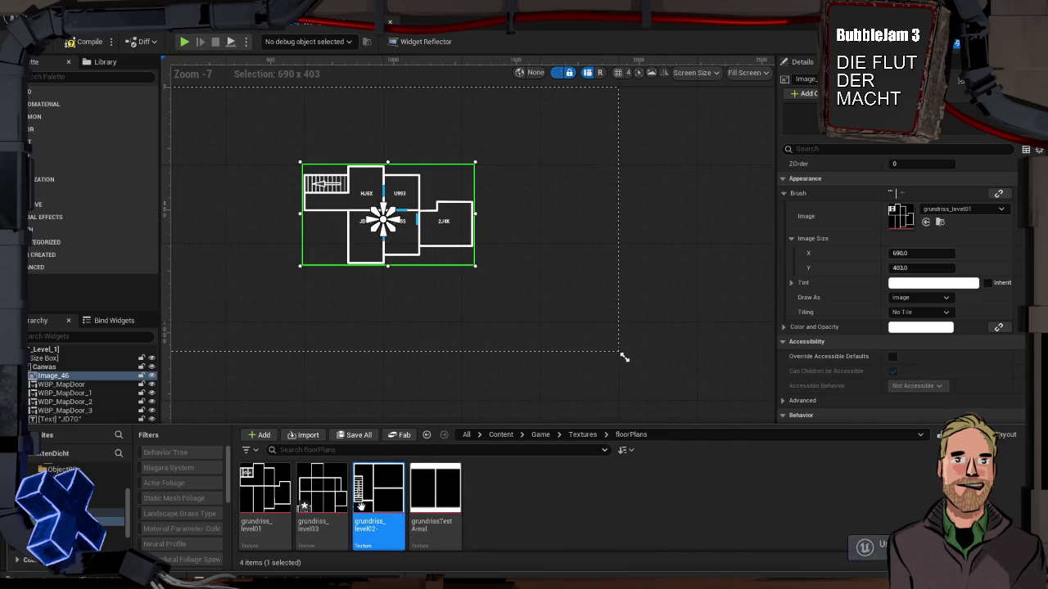
key(F2)
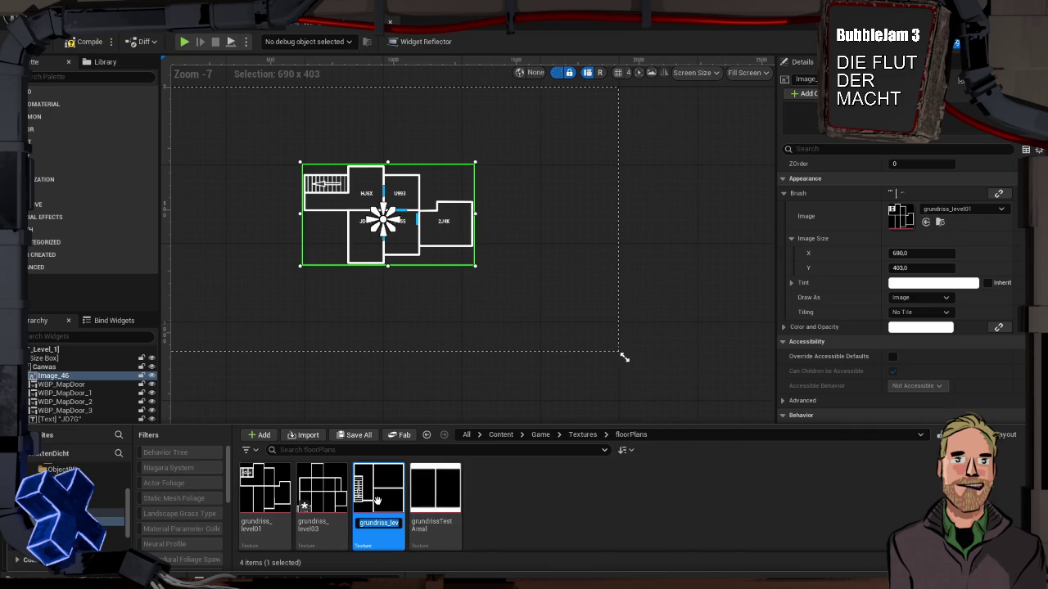
key(BackSpace)
text(1)
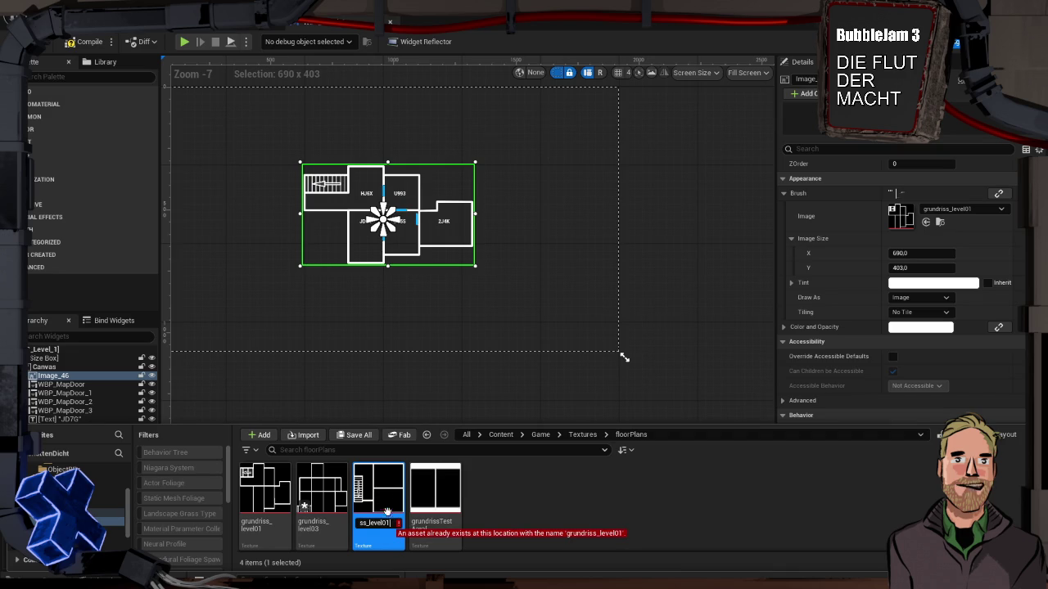
key(ctrl+z)
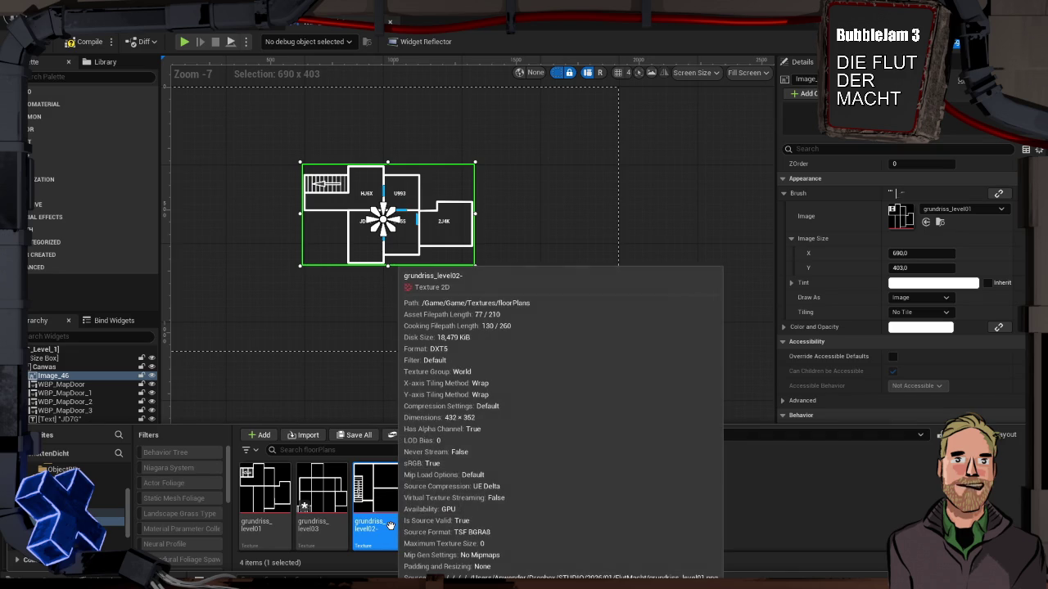
key(BackSpace)
text(1)
key(Return)
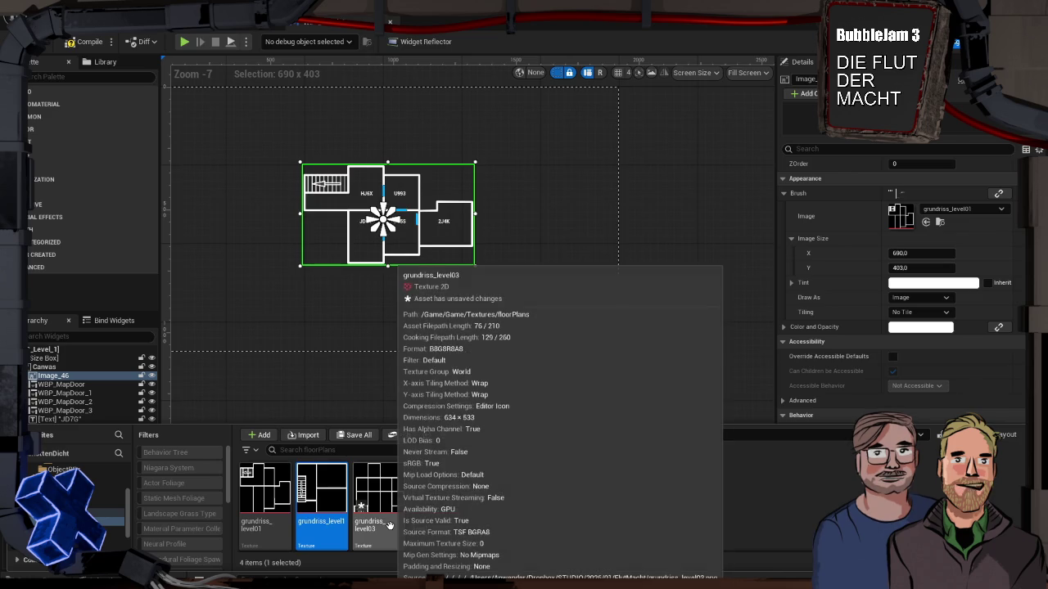
Rename the remaining textures to grundriss_level2 and grundriss_level3, then return to the LevelMaps folder
click(270, 499)
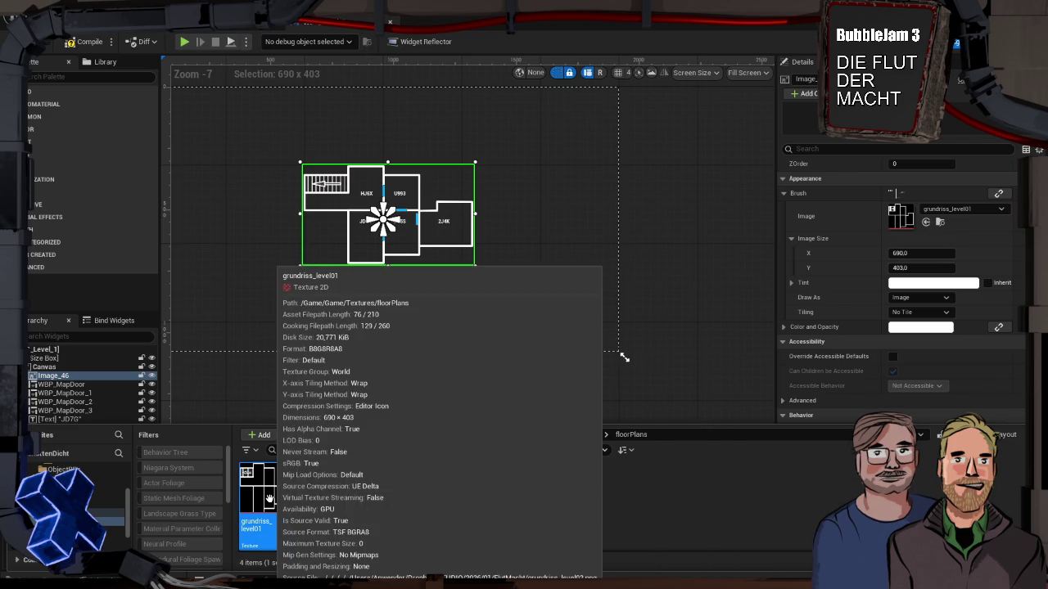
key(F2)
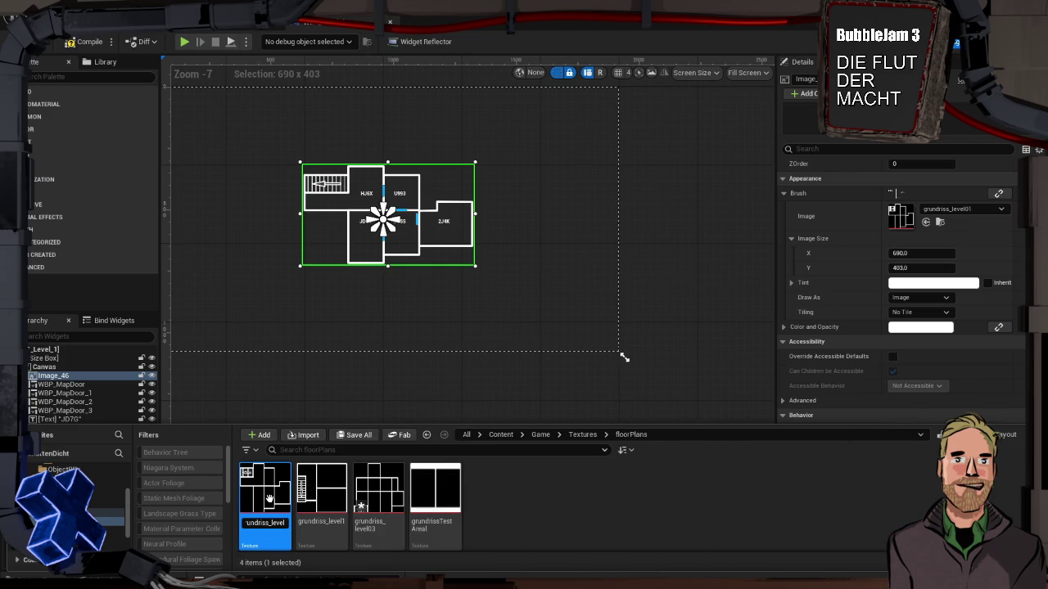
text(2)
key(Return)
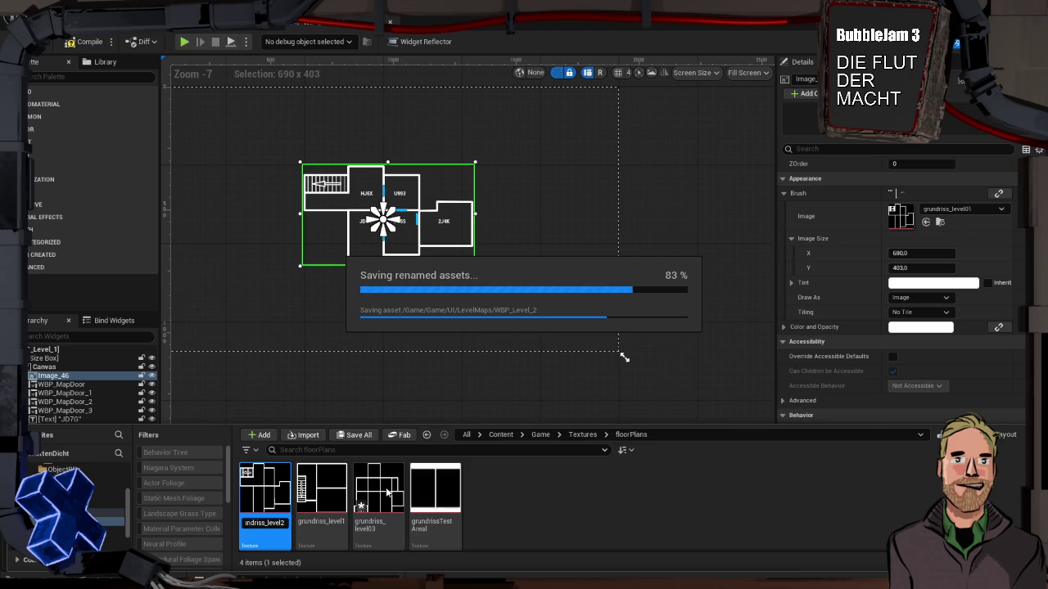
click(379, 489)
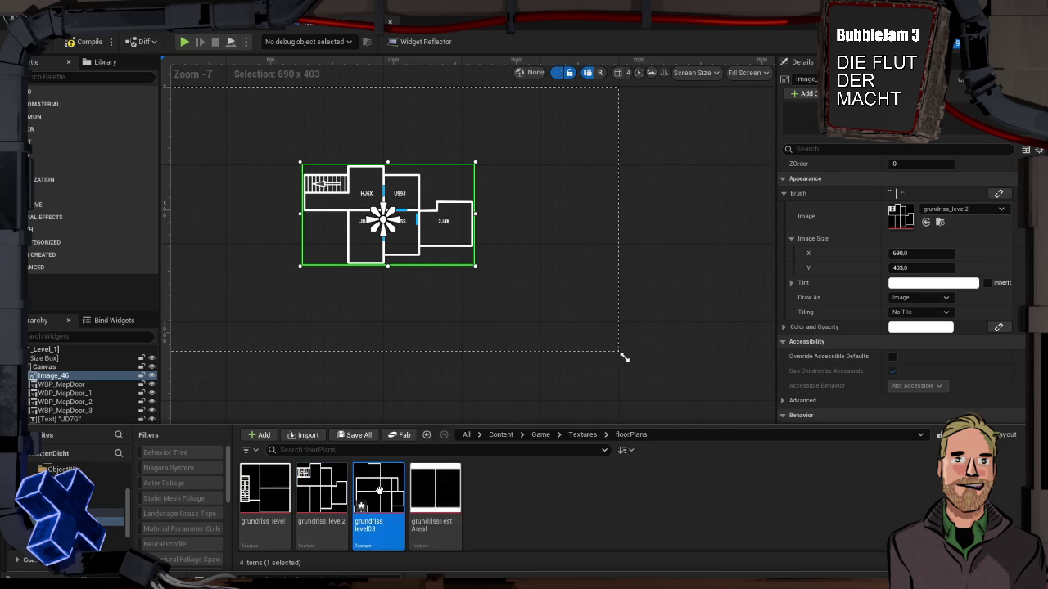
key(F2)
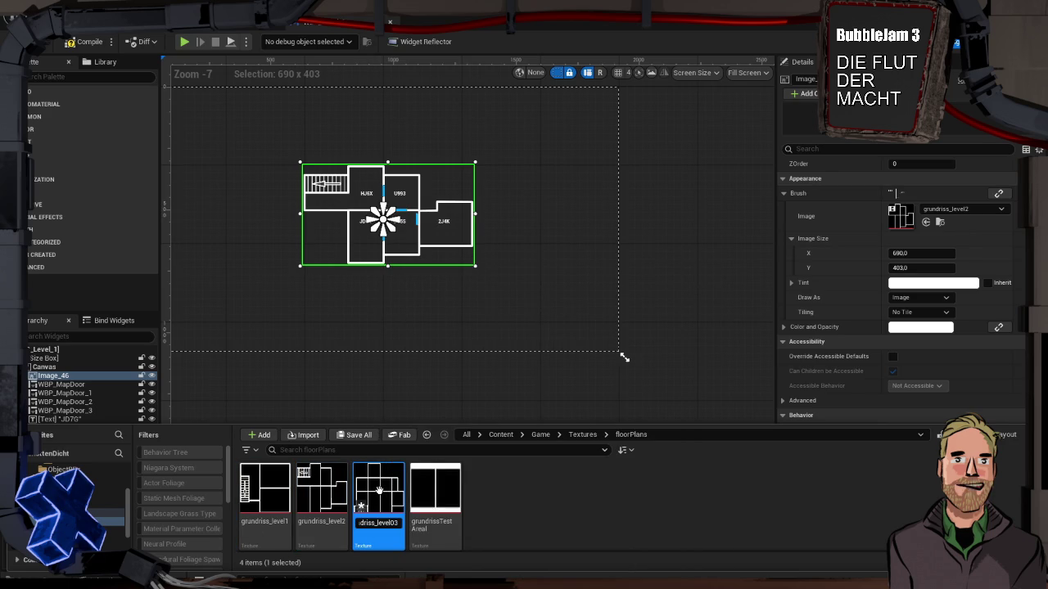
key(Return)
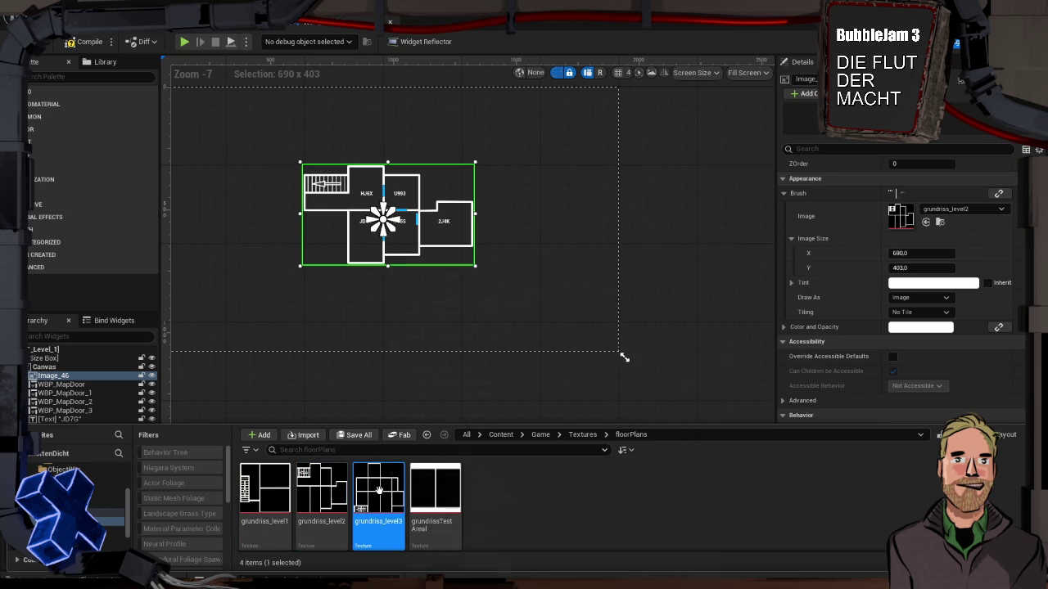
key(alt+Left)
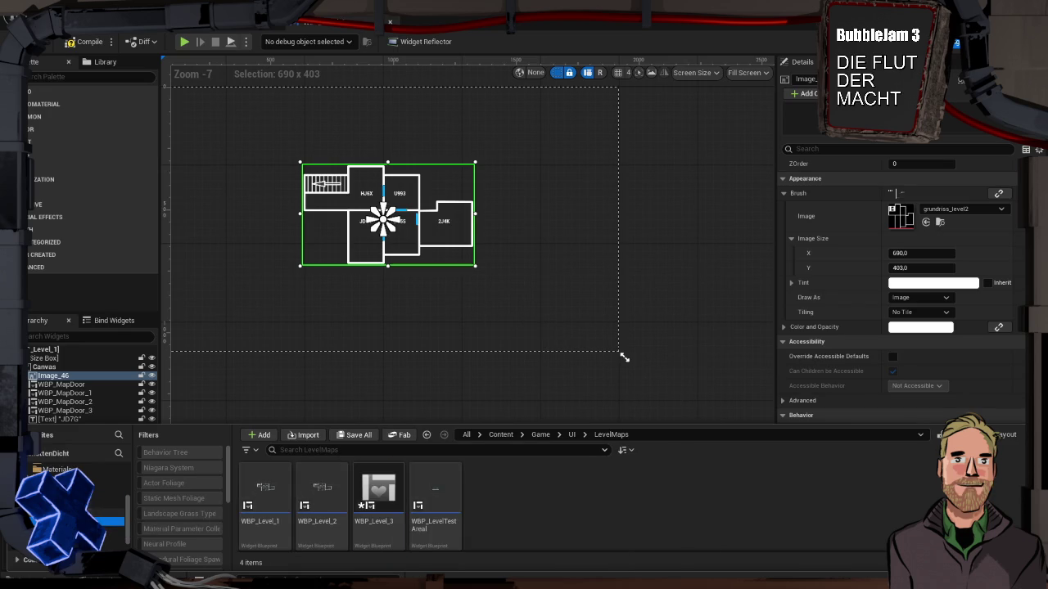
Rename WBP_Level_1 to the temporary name WBP_Level_2-
mouse_move(313, 515)
click(265, 495)
key(F2)
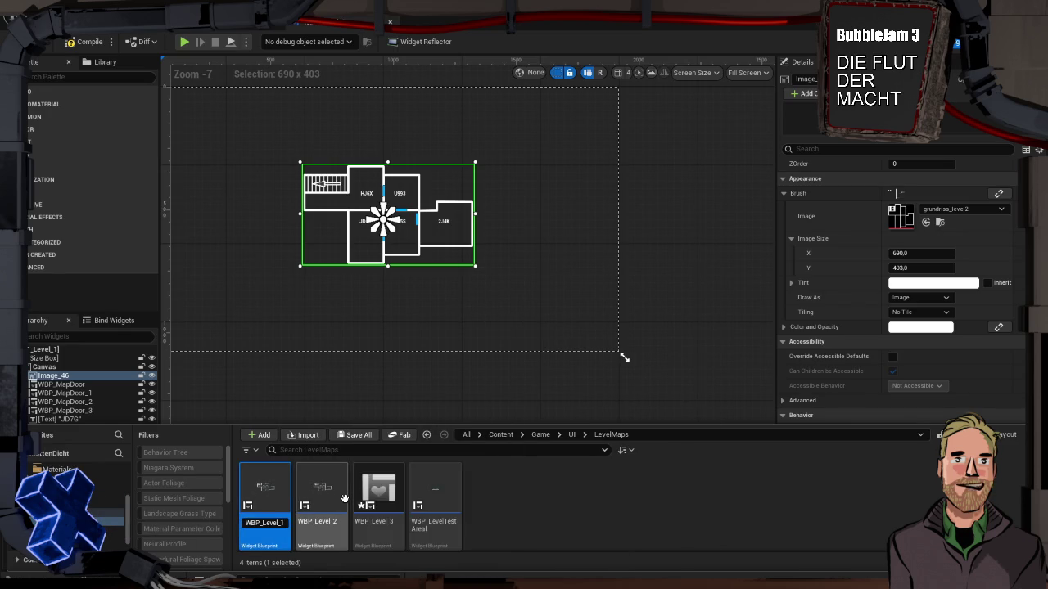
text(2-)
key(Return)
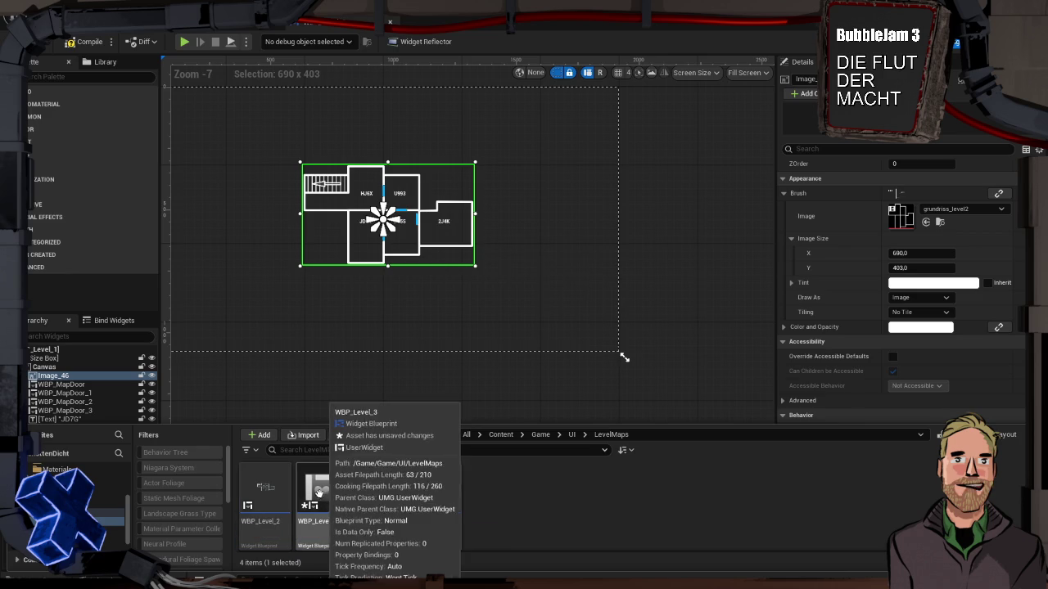
Rename WBP_Level_2 to WBP_Level_1
click(286, 498)
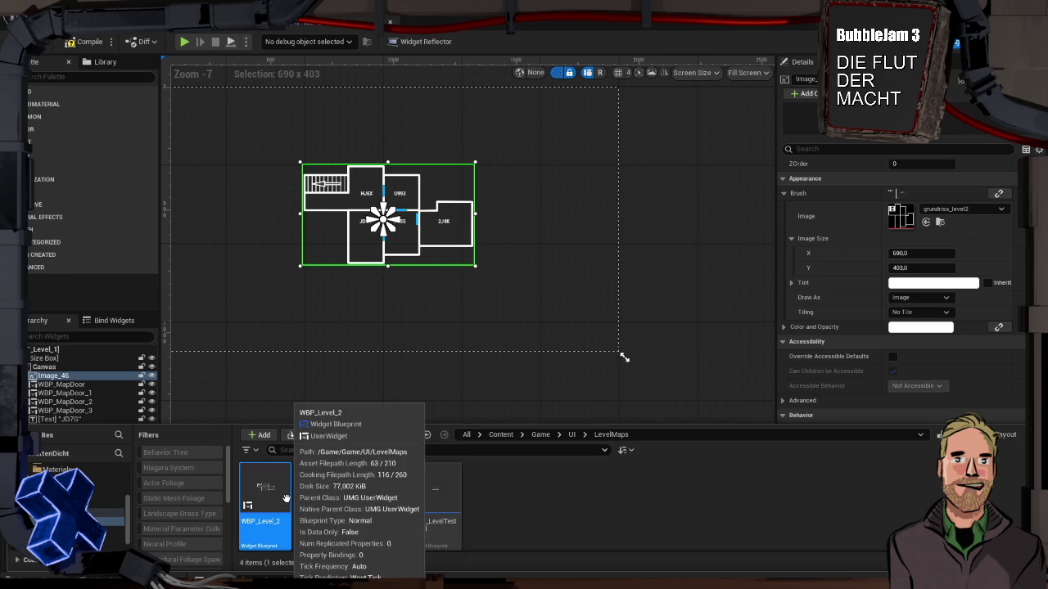
key(F2)
text(1)
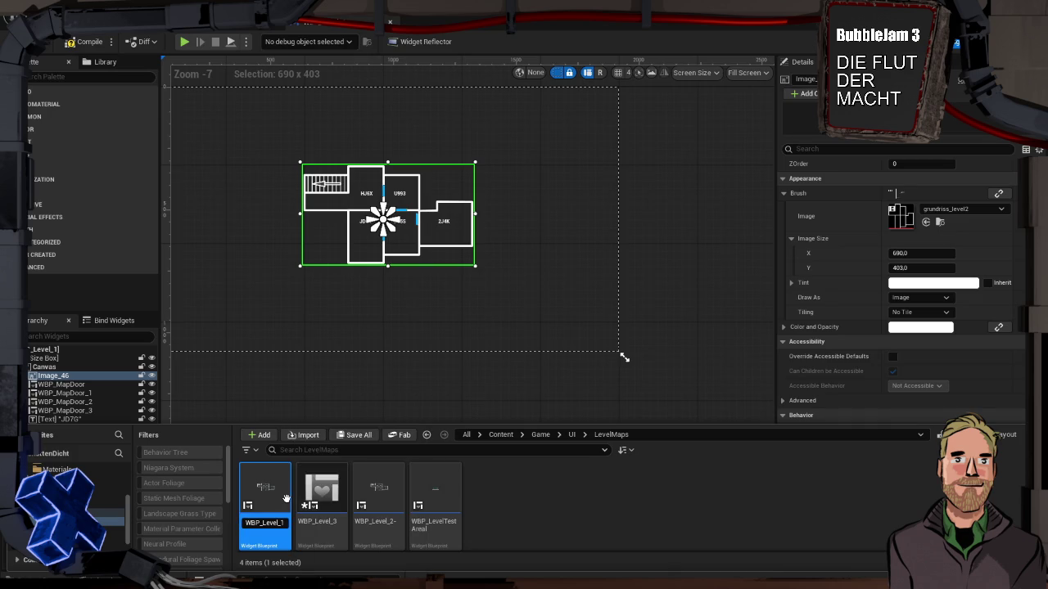
key(Return)
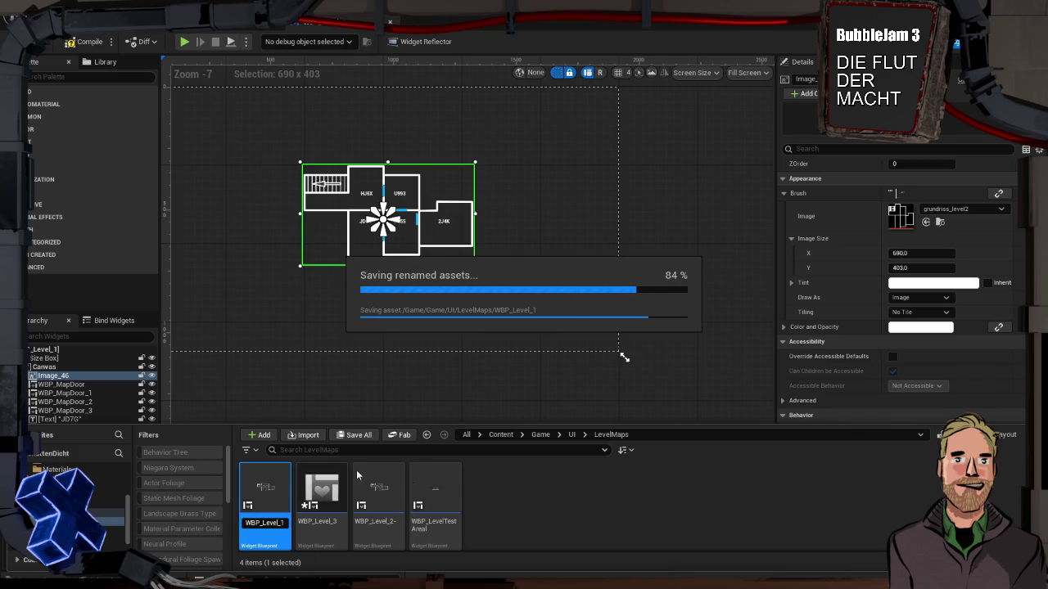
Rename WBP_Level_2- to WBP_Level_2 and select the renamed blueprint
click(378, 486)
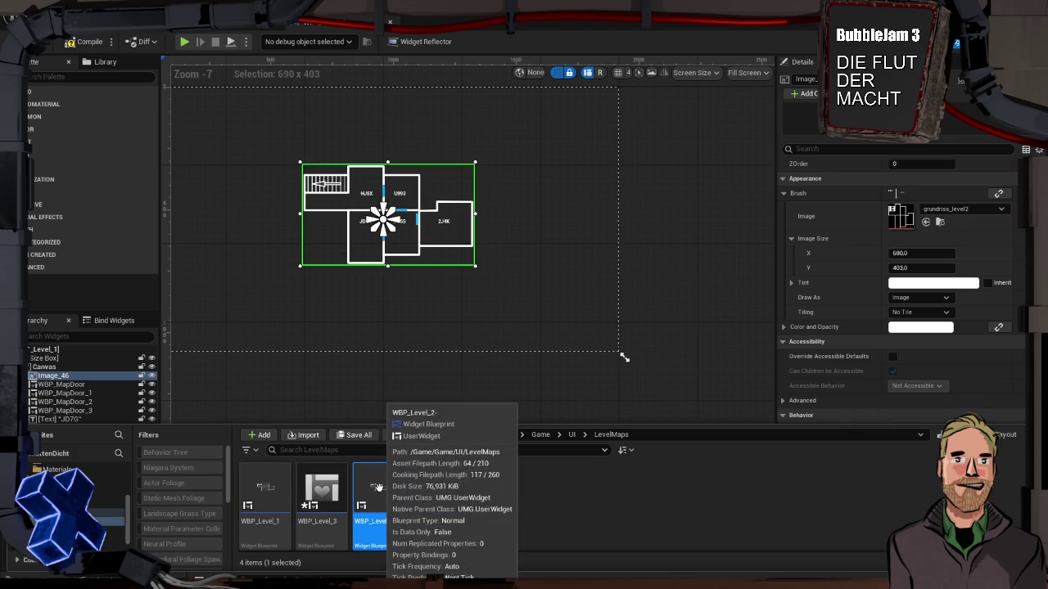
key(F2)
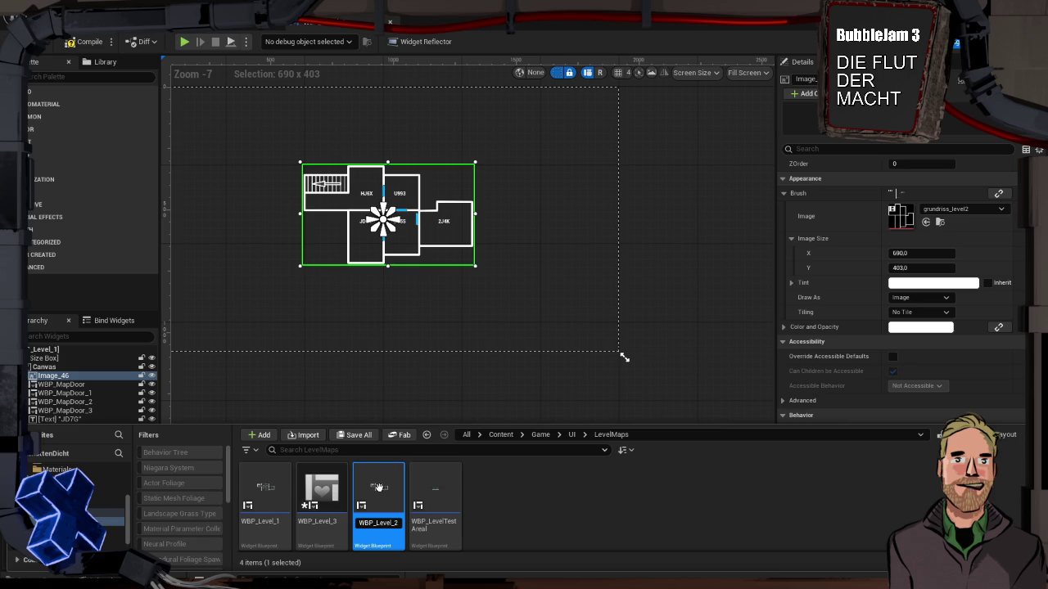
key(Return)
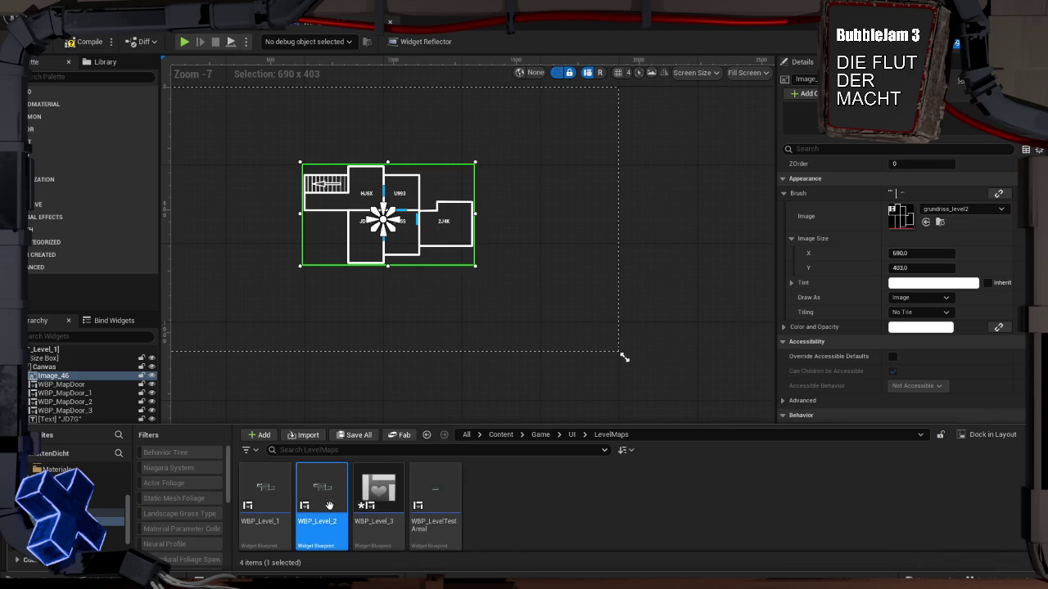
key(Left)
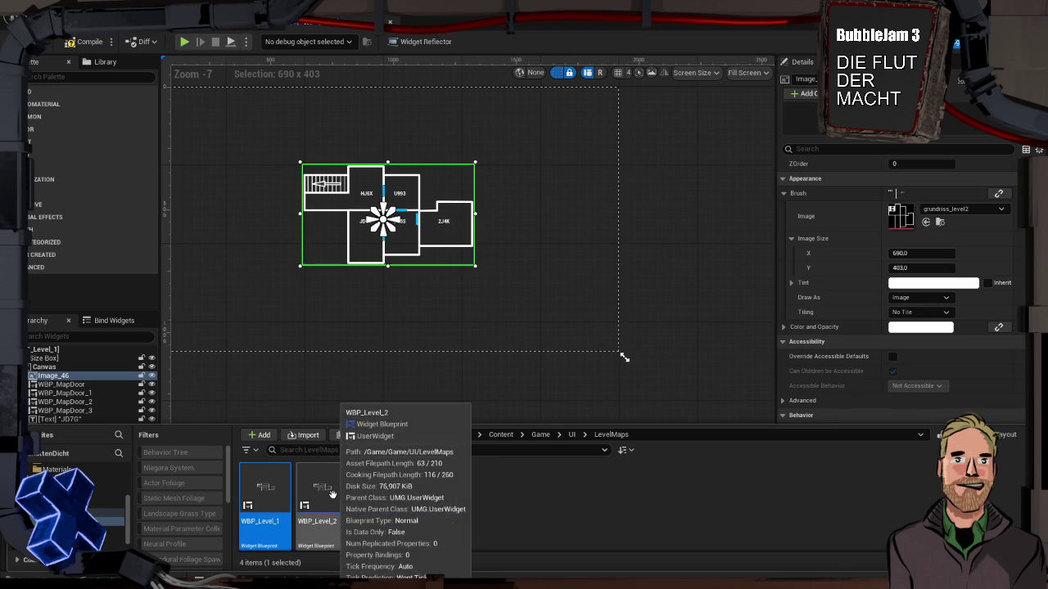
click(321, 490)
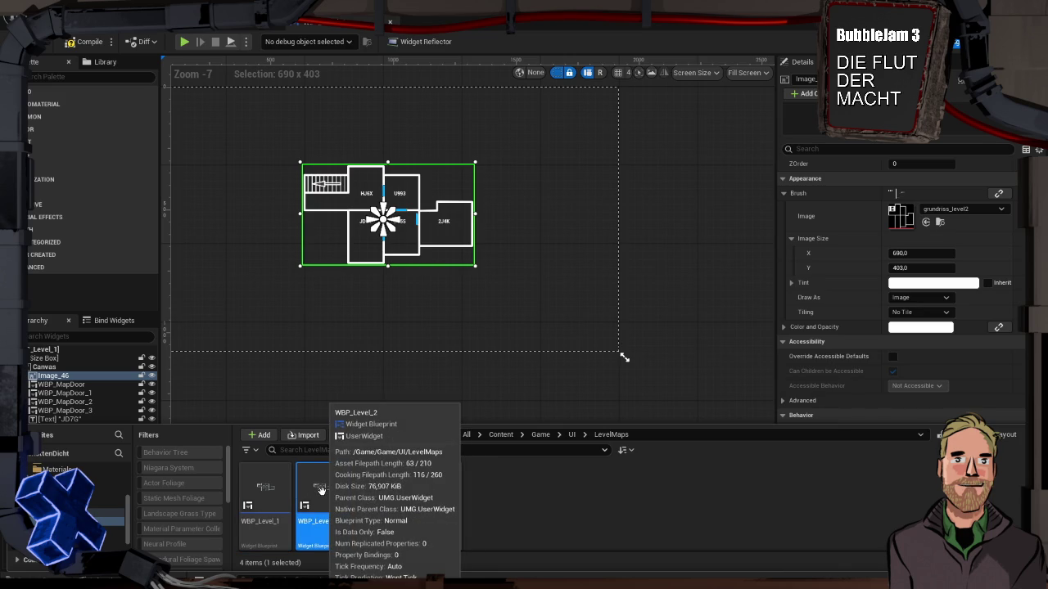
Move the WBP_MapDoor_1 door widget onto the KF5S/2J4K wall
scroll(413, 254, up, 7)
scroll(406, 240, down, 3)
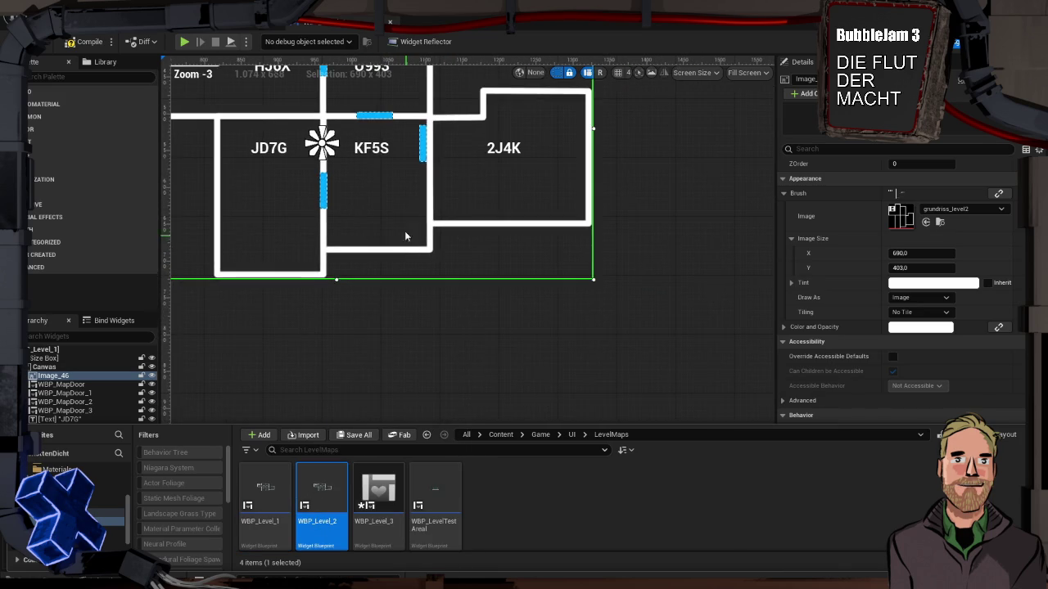
click(412, 249)
click(431, 206)
drag(430, 207, 438, 232)
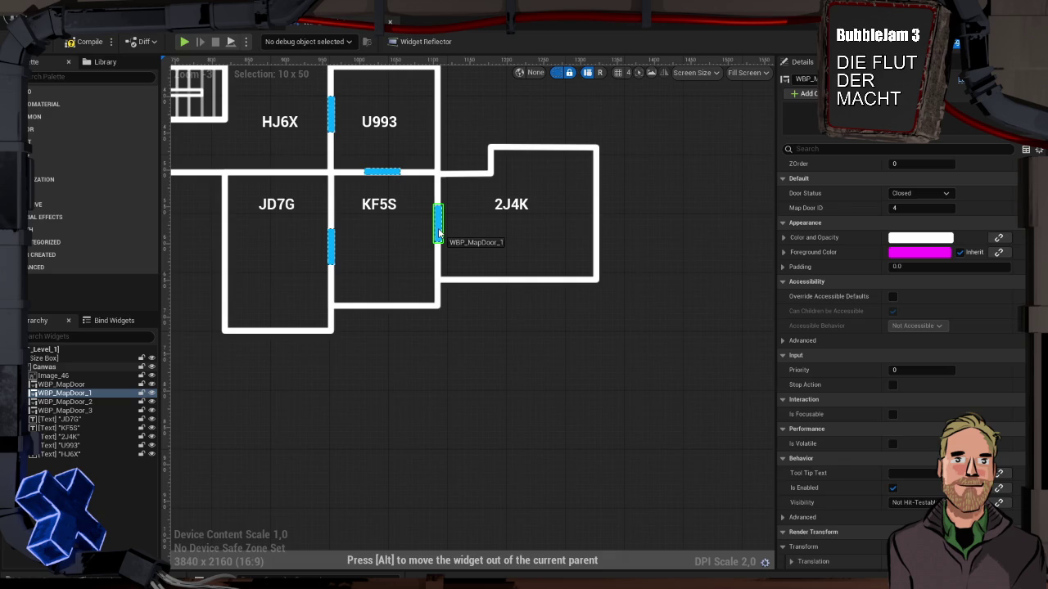
click(411, 237)
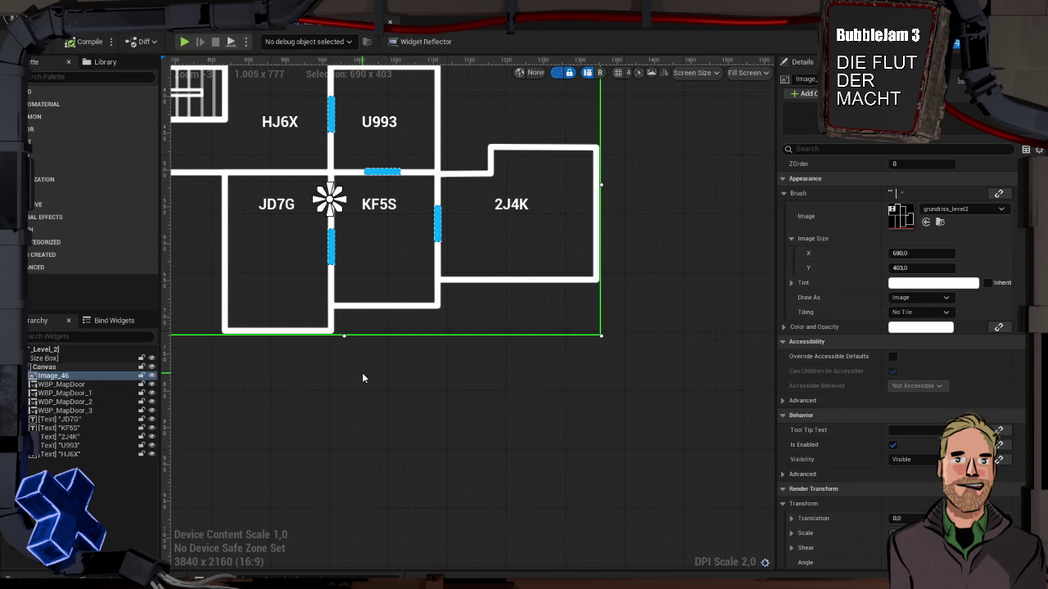
Run a quick standalone preview, then open the WBP_MapMonitor blueprint
key(alt+p)
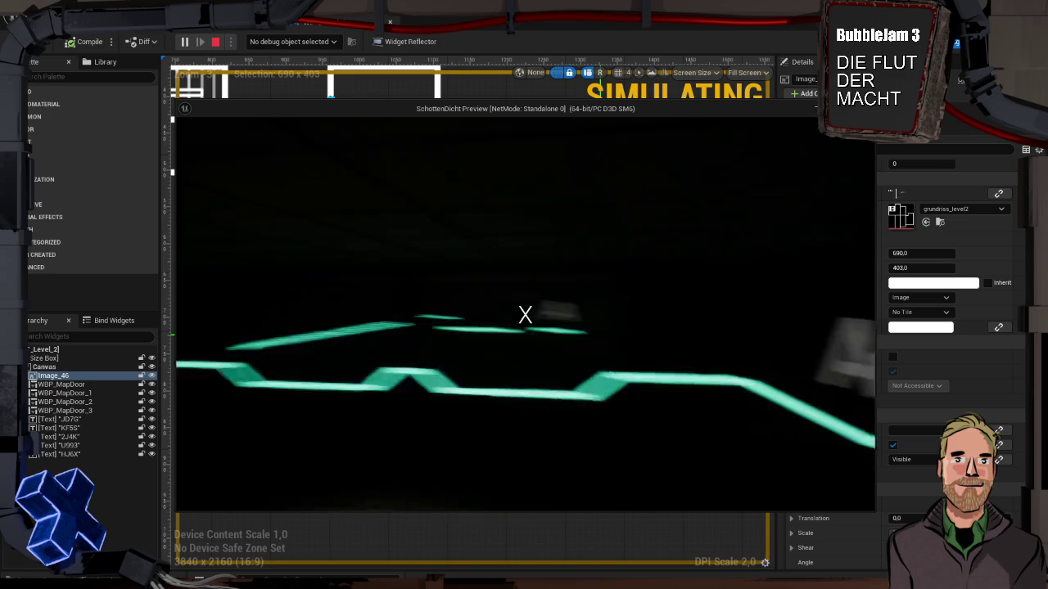
key(Escape)
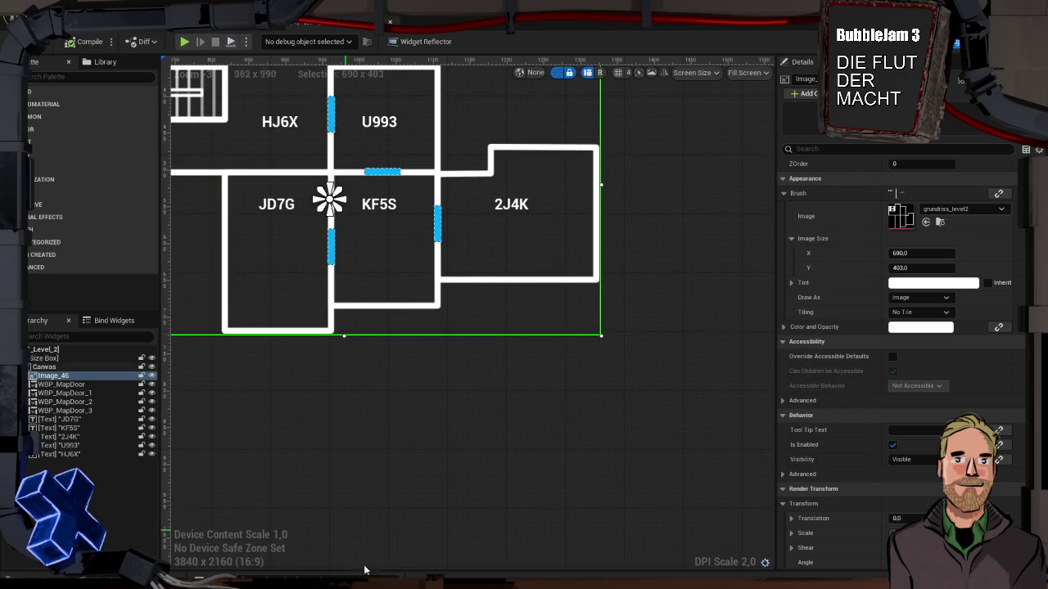
key(ctrl+space)
double_click(374, 500)
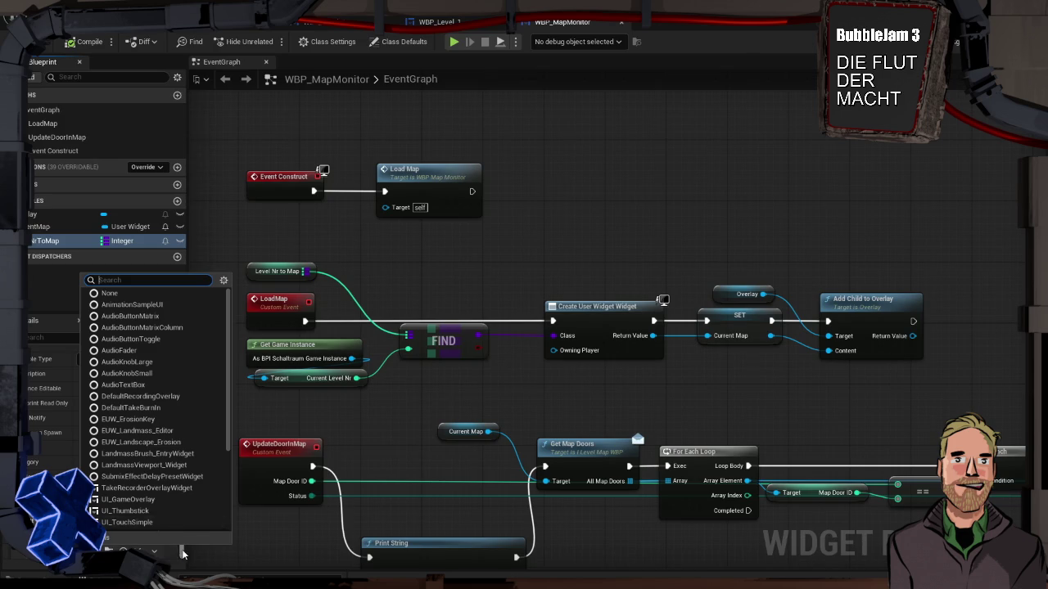
Set the map entry's widget to WBP_Level_2 and play-test to check the Level_2 map
click(181, 554)
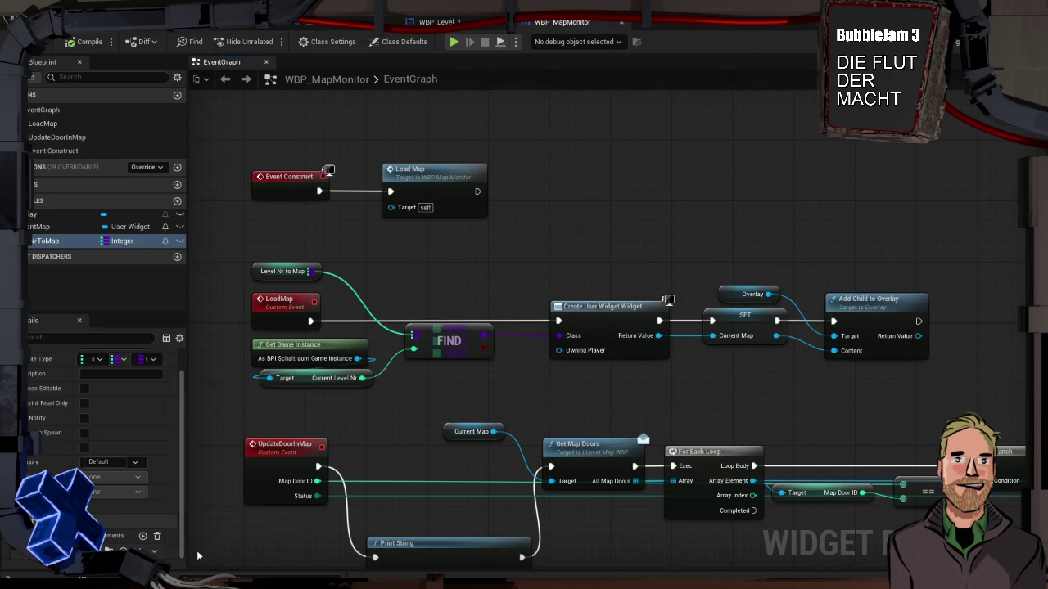
drag(184, 555, 351, 556)
click(187, 551)
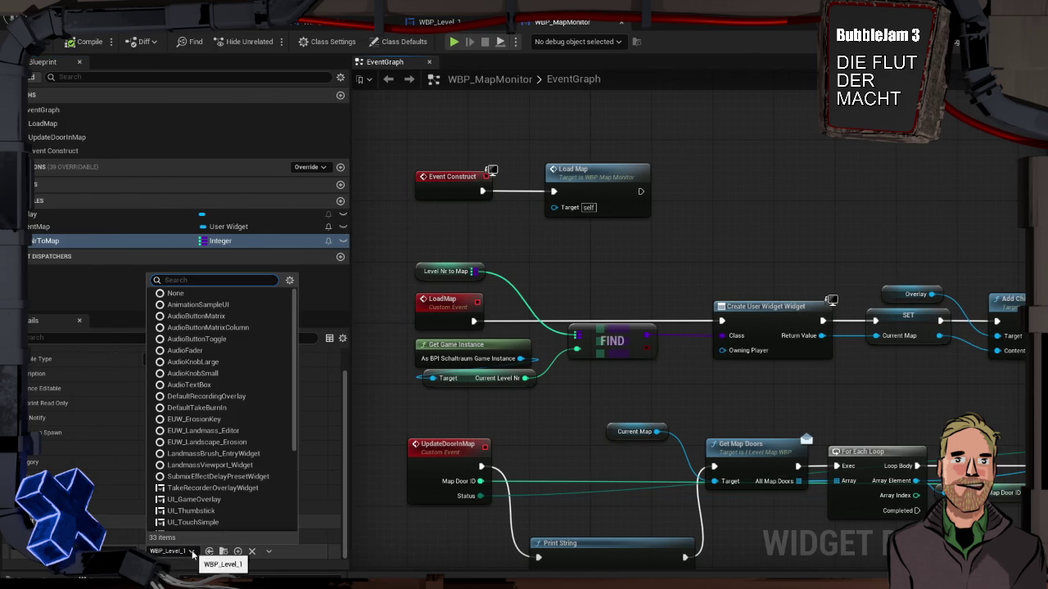
text(level_2)
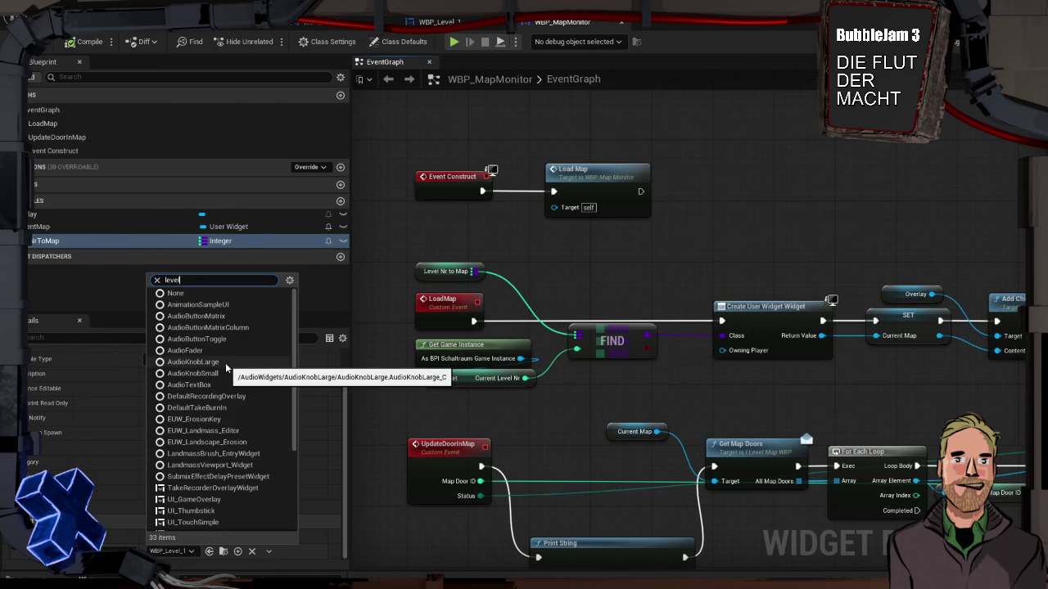
click(193, 526)
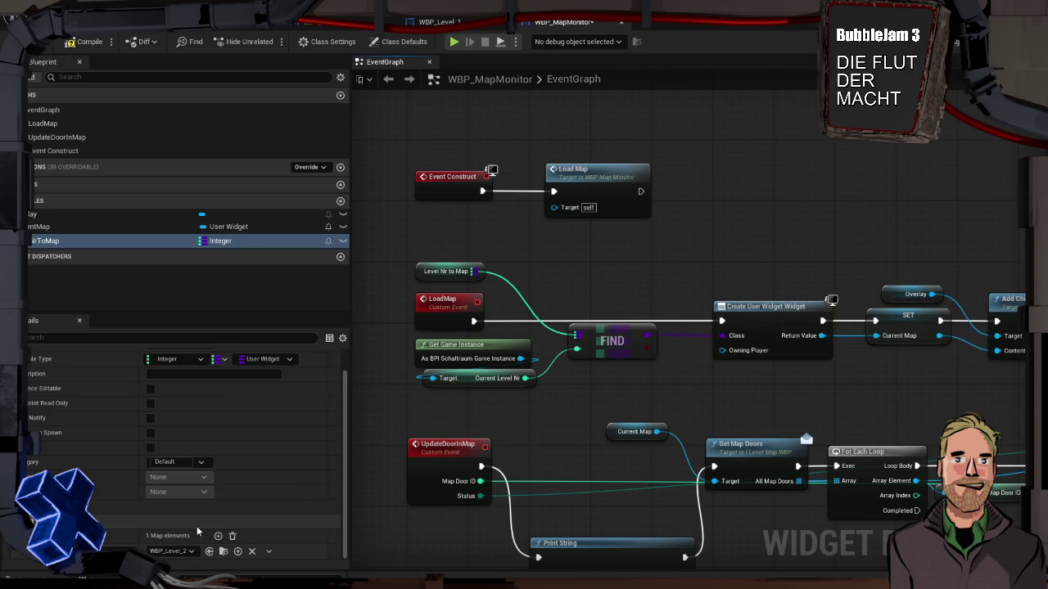
key(alt+p)
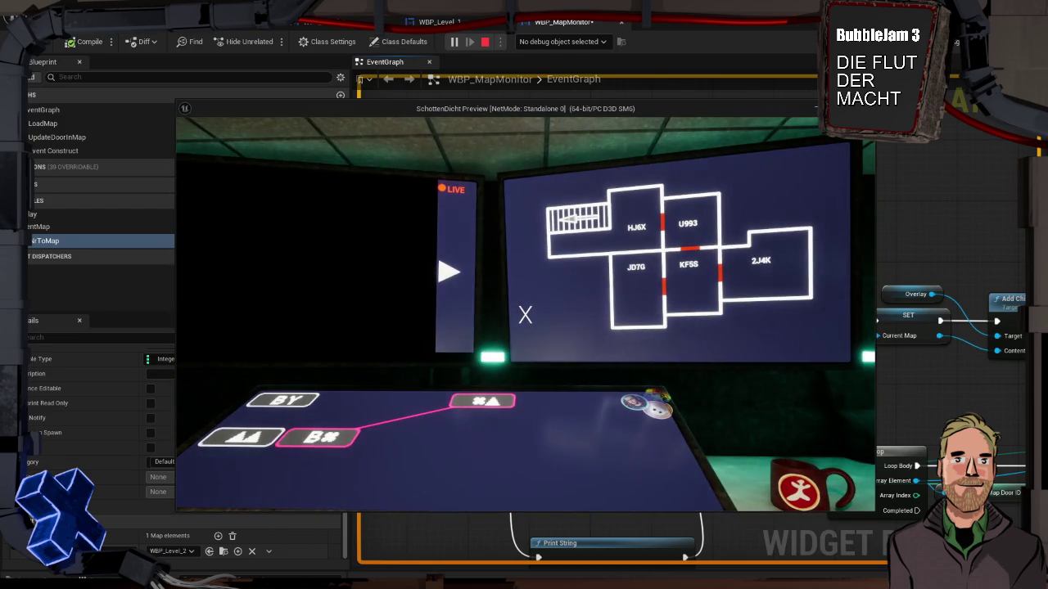
key(Escape)
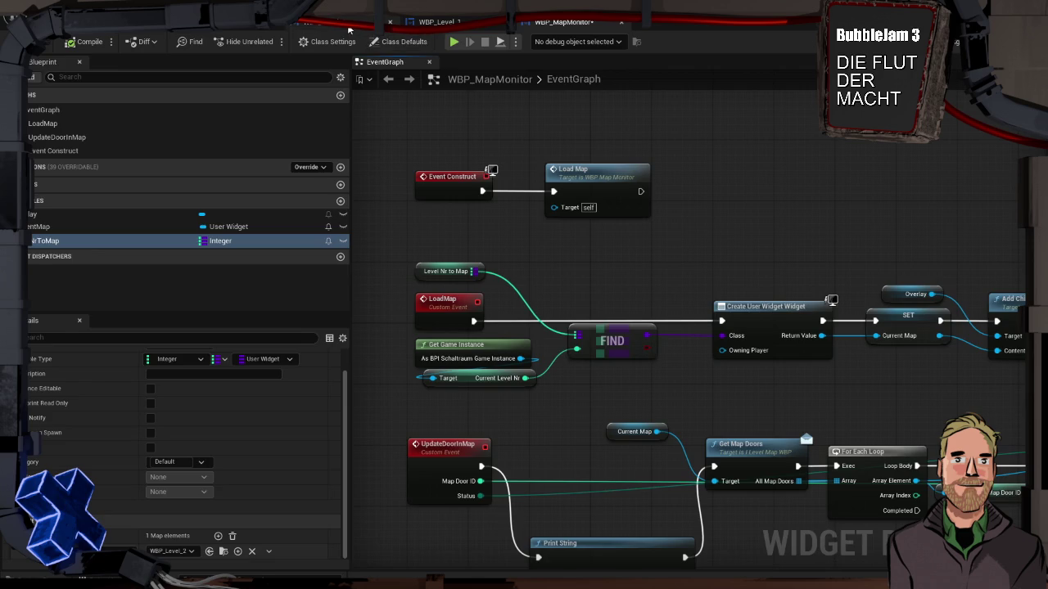
In WBP_Level_2, move the JD7G, KF5S and 2J4K room labels slightly down
click(348, 29)
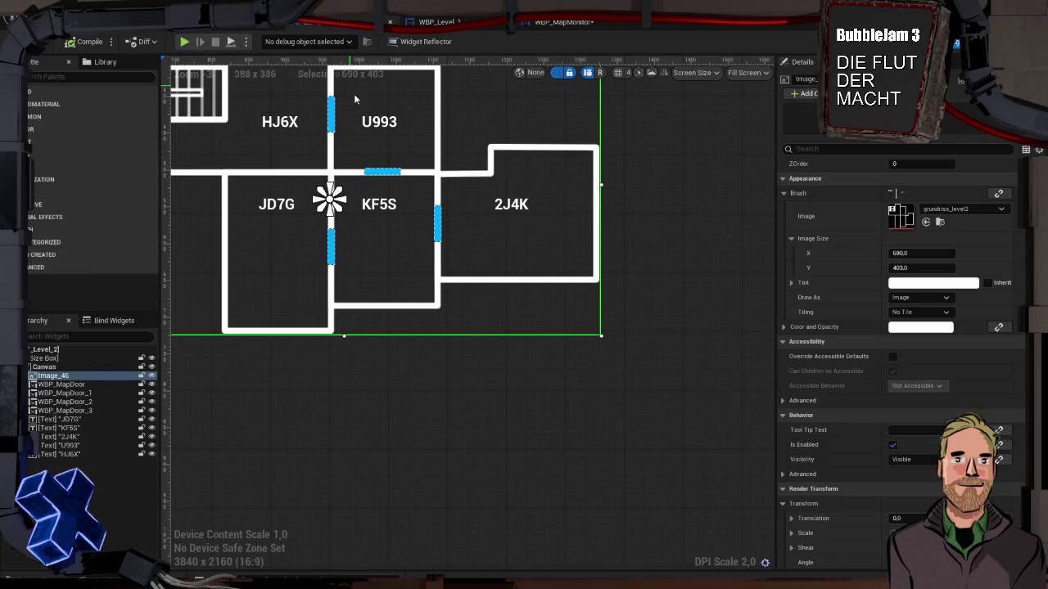
click(280, 206)
ctrl+click(382, 205)
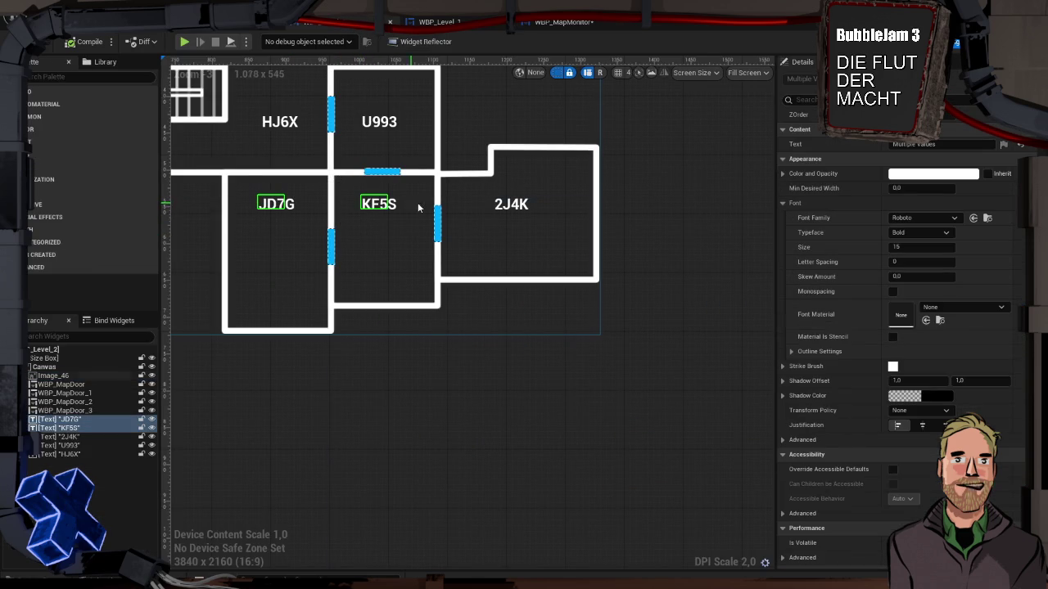
ctrl+click(507, 207)
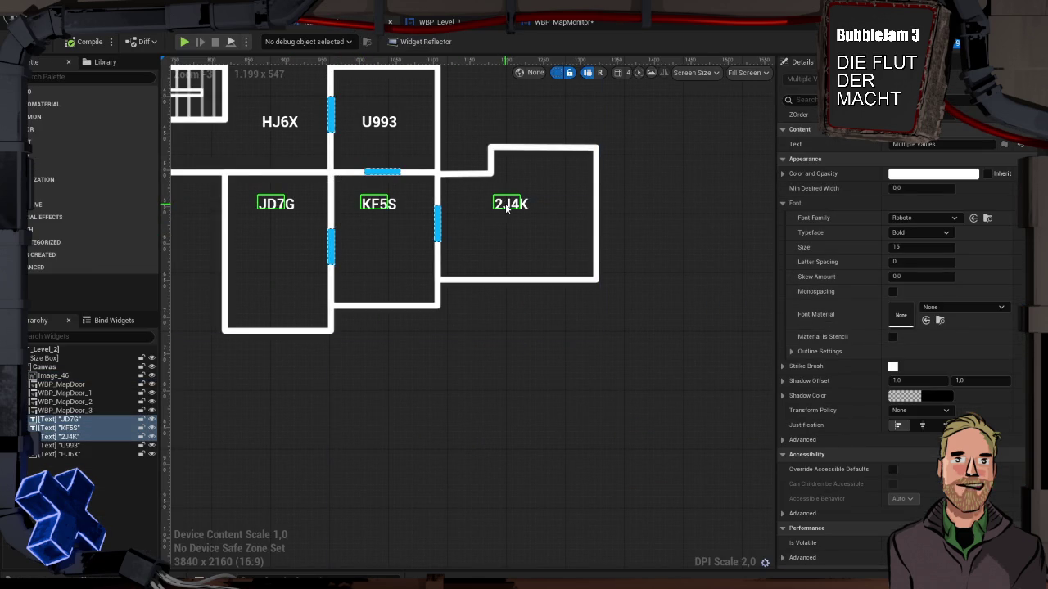
drag(507, 209, 505, 245)
click(502, 317)
scroll(534, 350, down, 3)
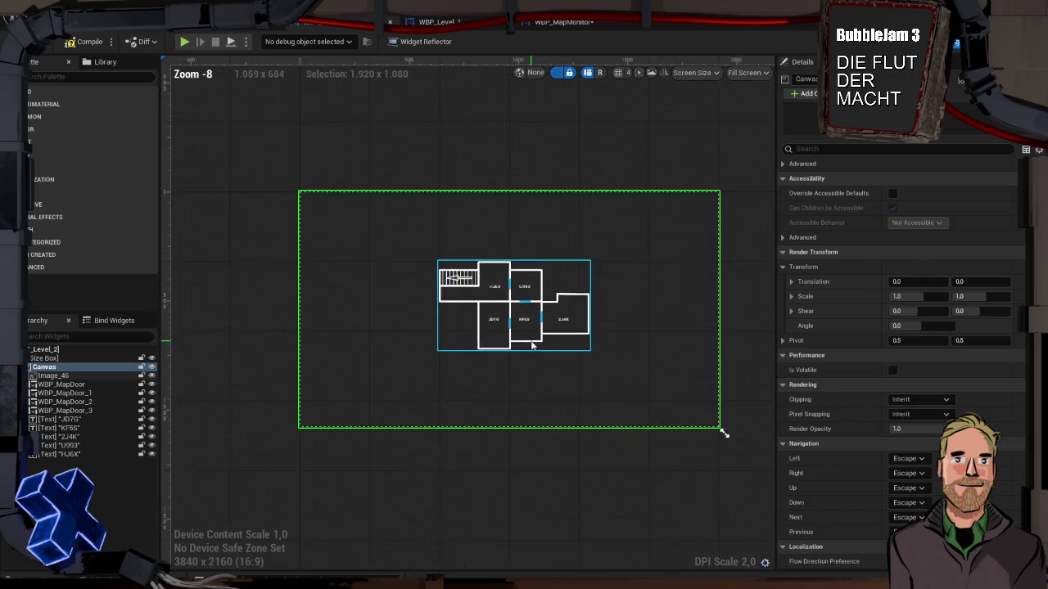
Save and compile WBP_Level_2, then open the LevelMaps folder
key(ctrl+s)
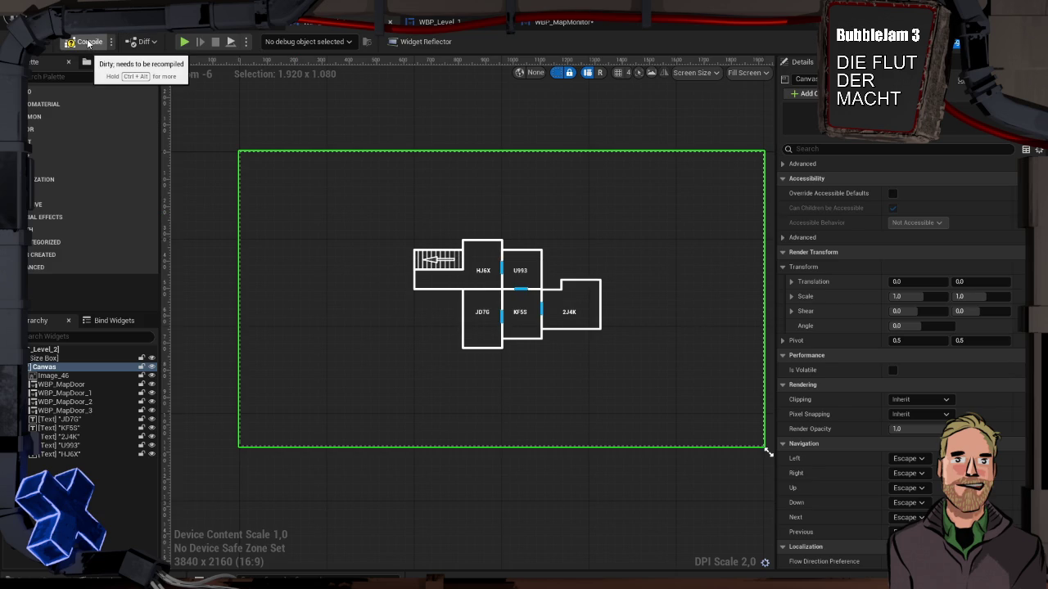
click(88, 43)
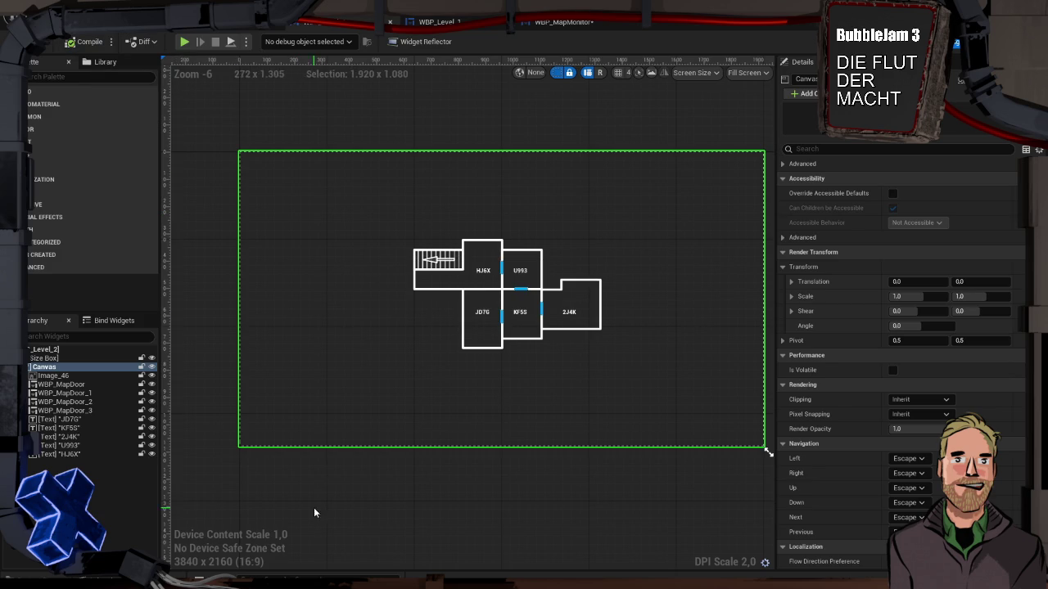
key(ctrl+space)
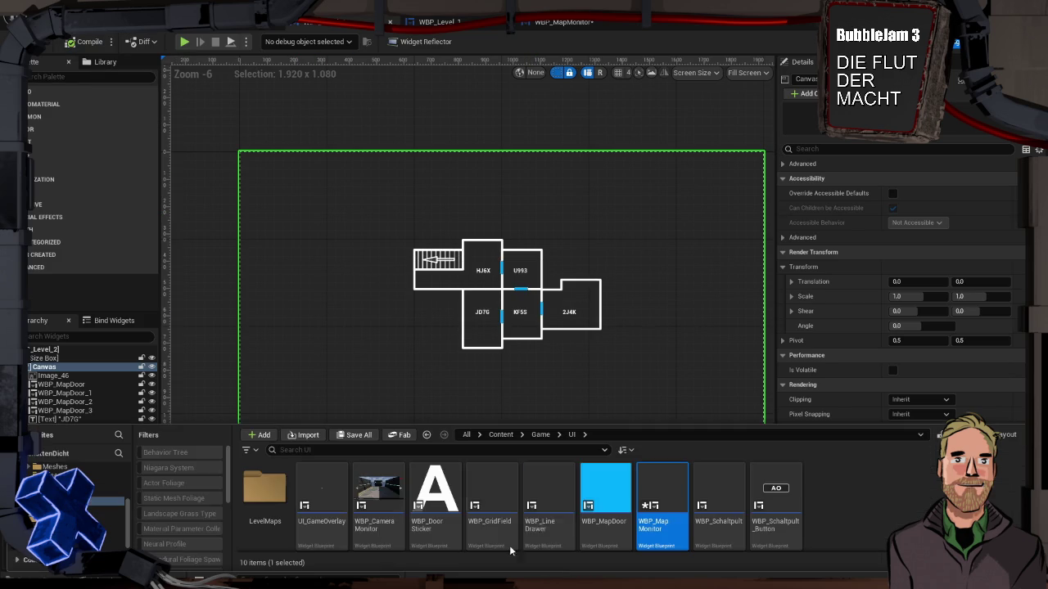
double_click(261, 503)
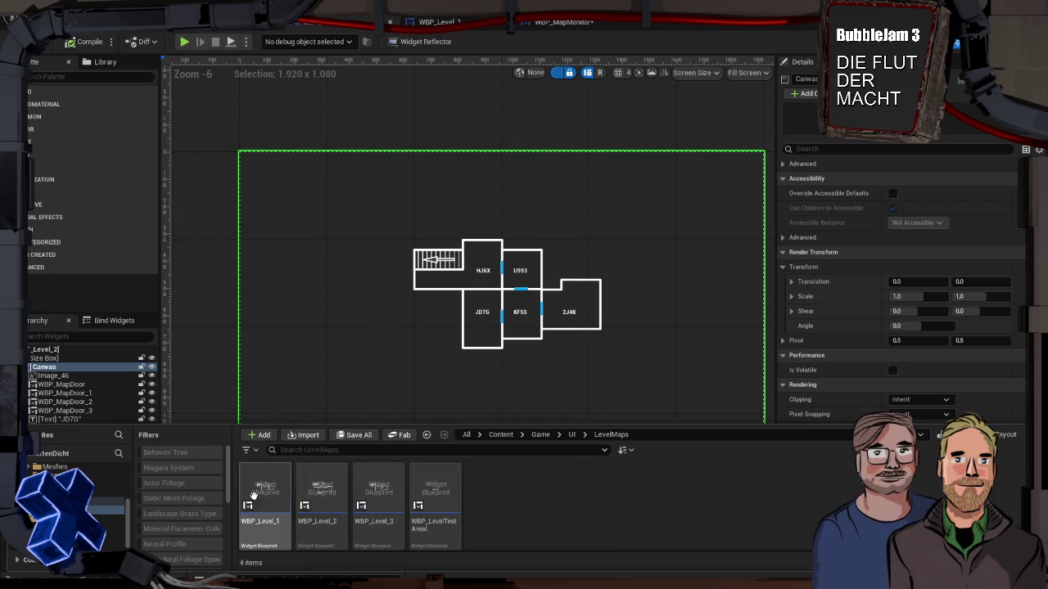
In WBP_Level_1, set the Image_46 brush image to grundriss_level1
double_click(267, 492)
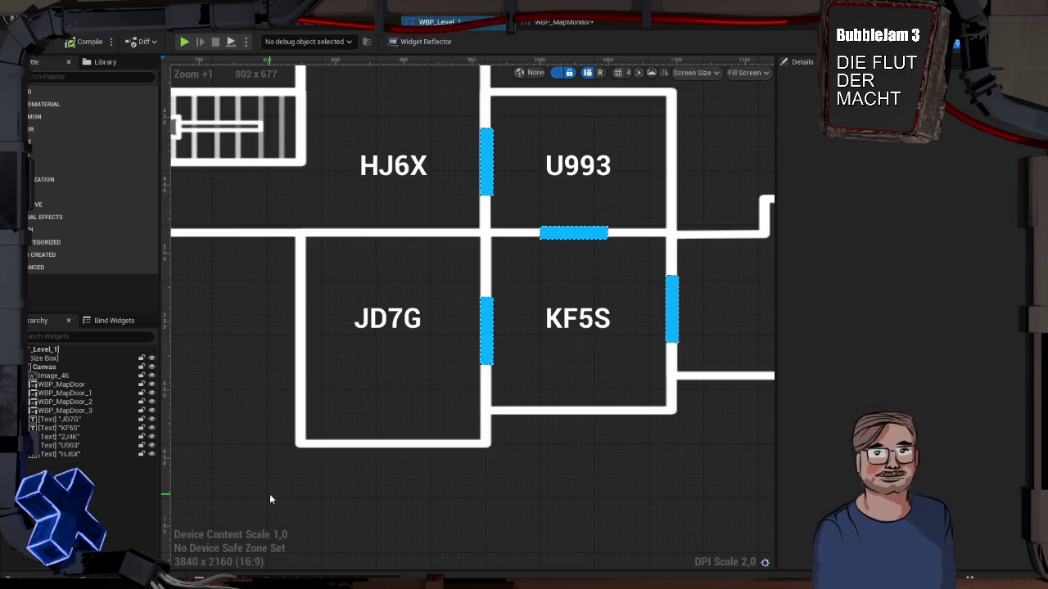
click(405, 293)
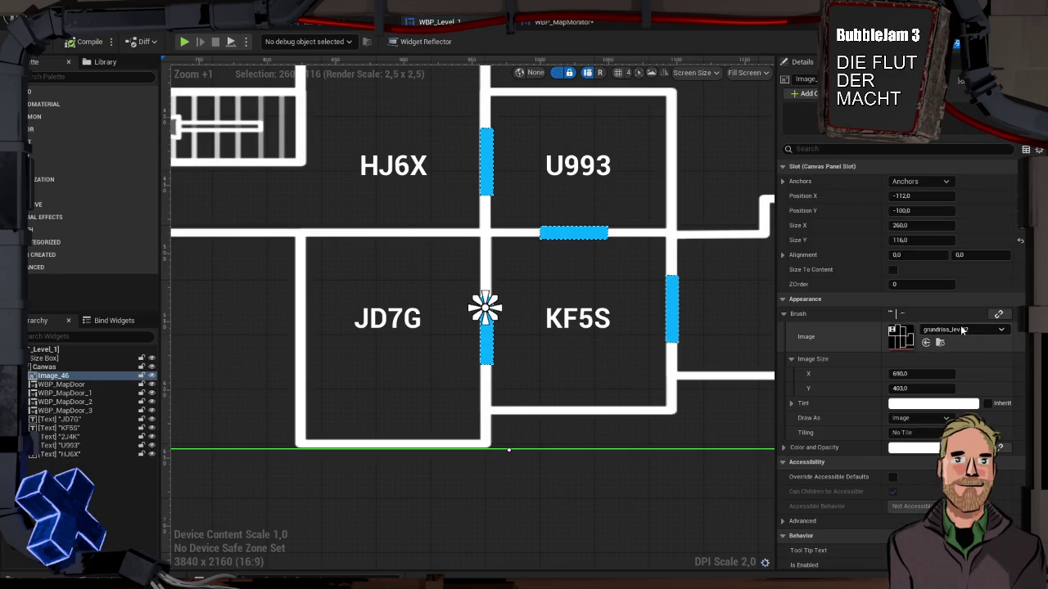
click(961, 328)
click(933, 451)
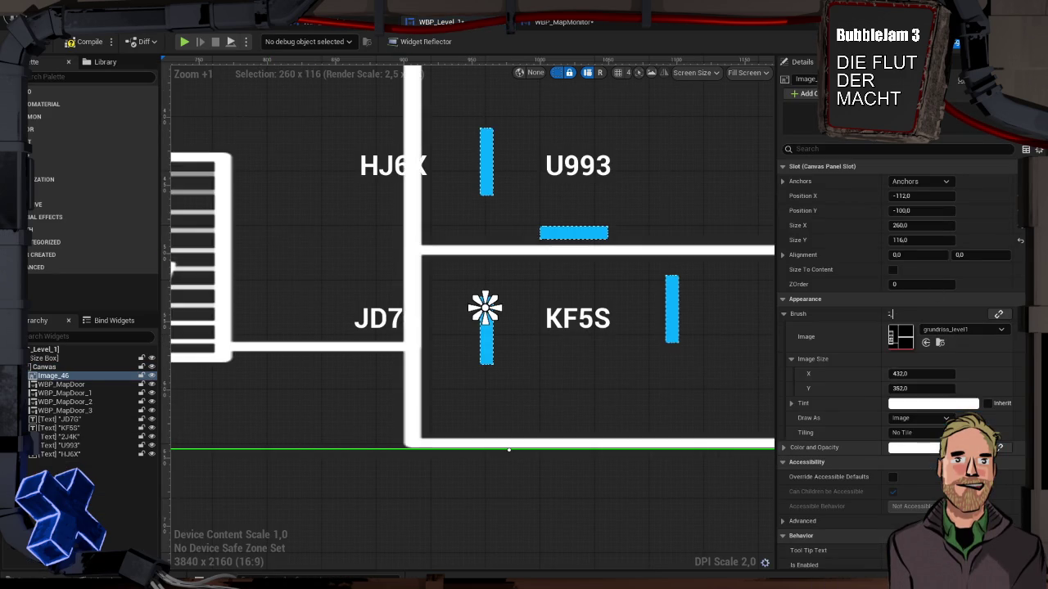
scroll(606, 388, down, 4)
scroll(497, 357, down, 2)
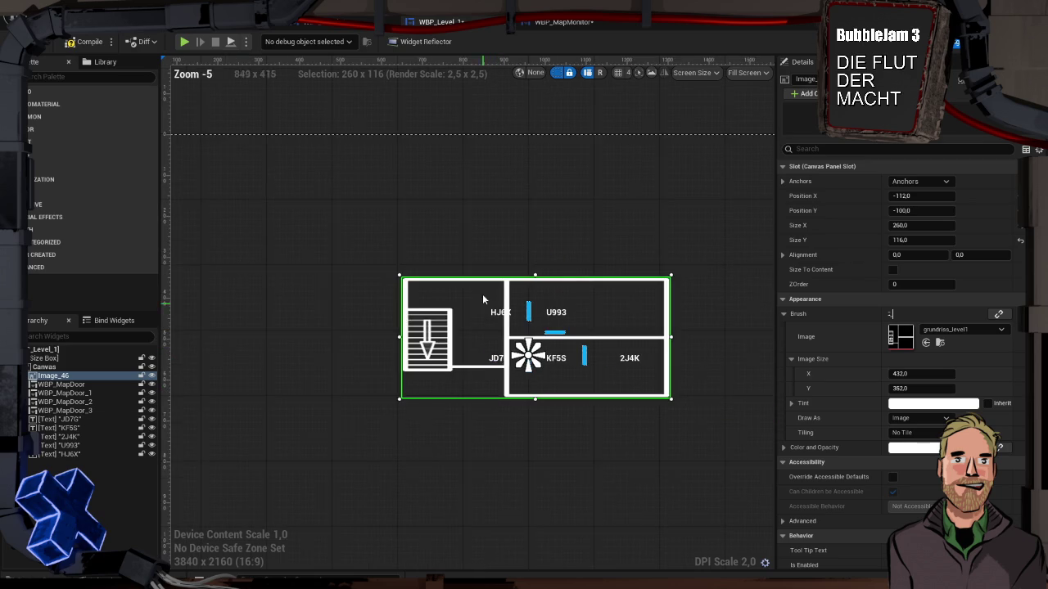
click(939, 343)
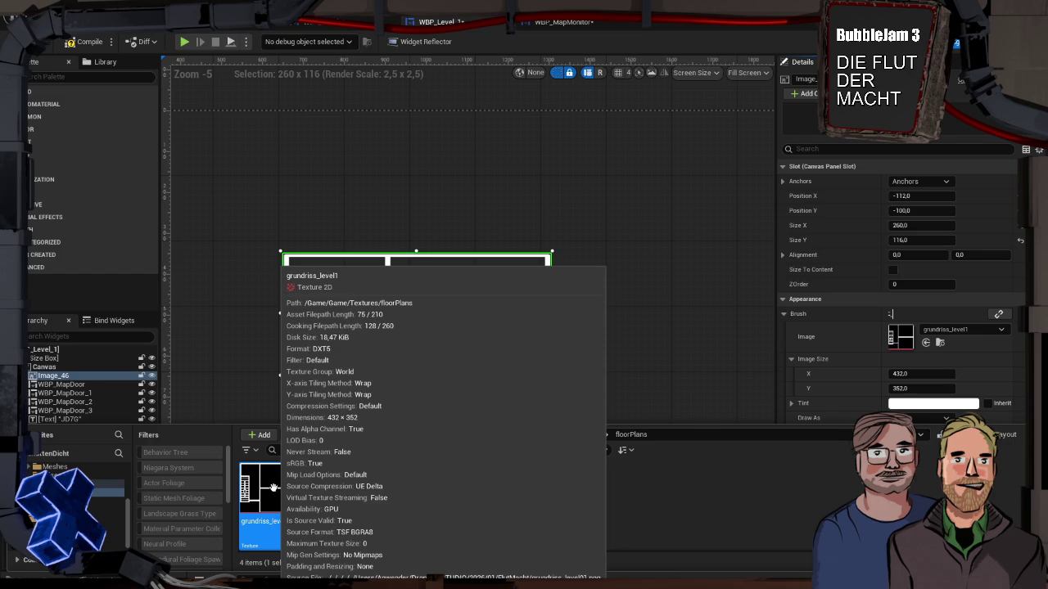
Size the floor-plan image to 432 × 352
click(936, 225)
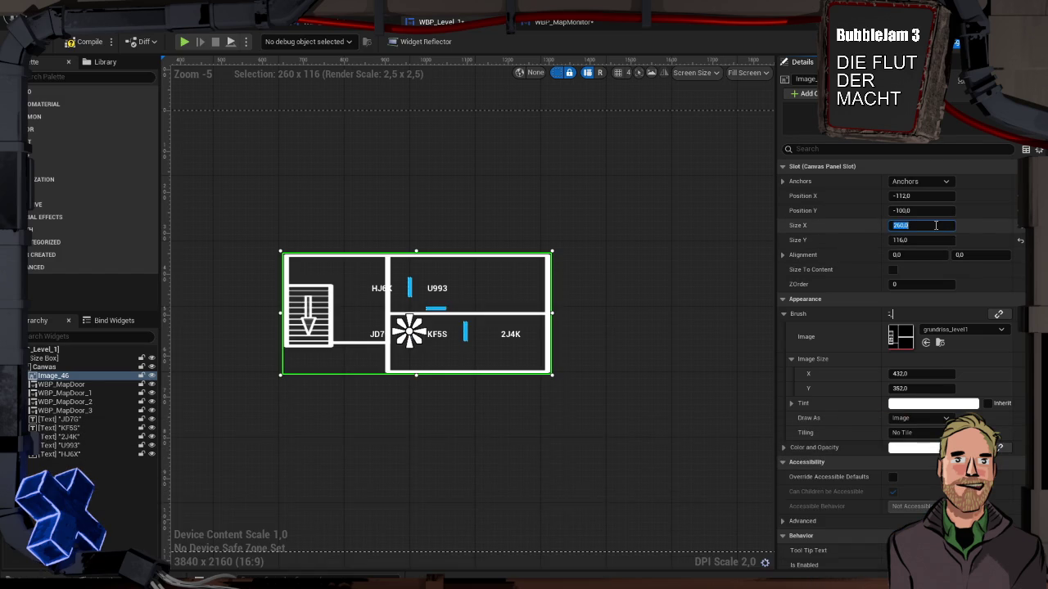
text(432)
key(Tab)
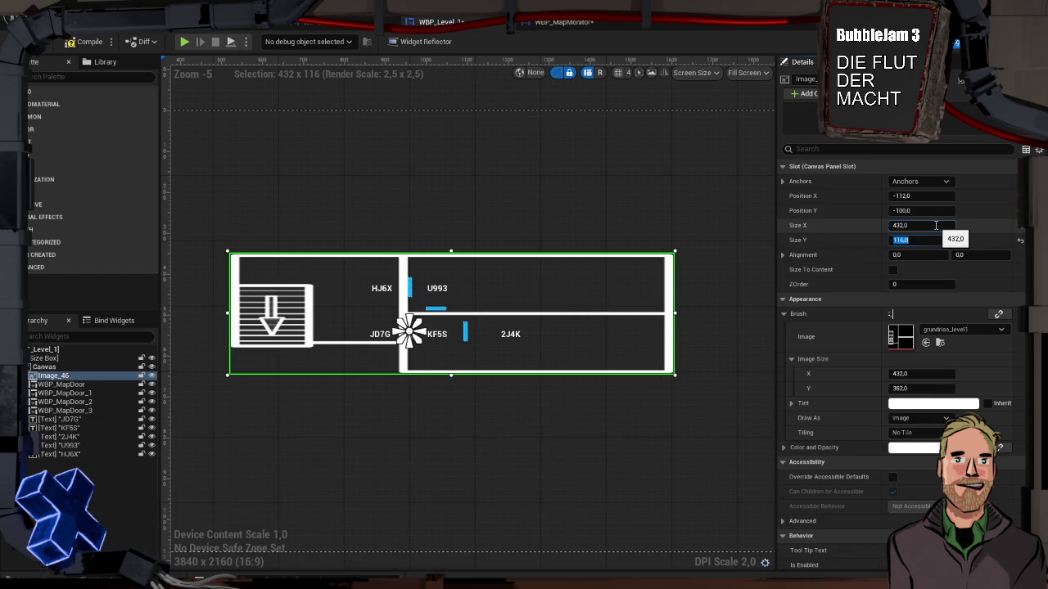
text(352)
key(Tab)
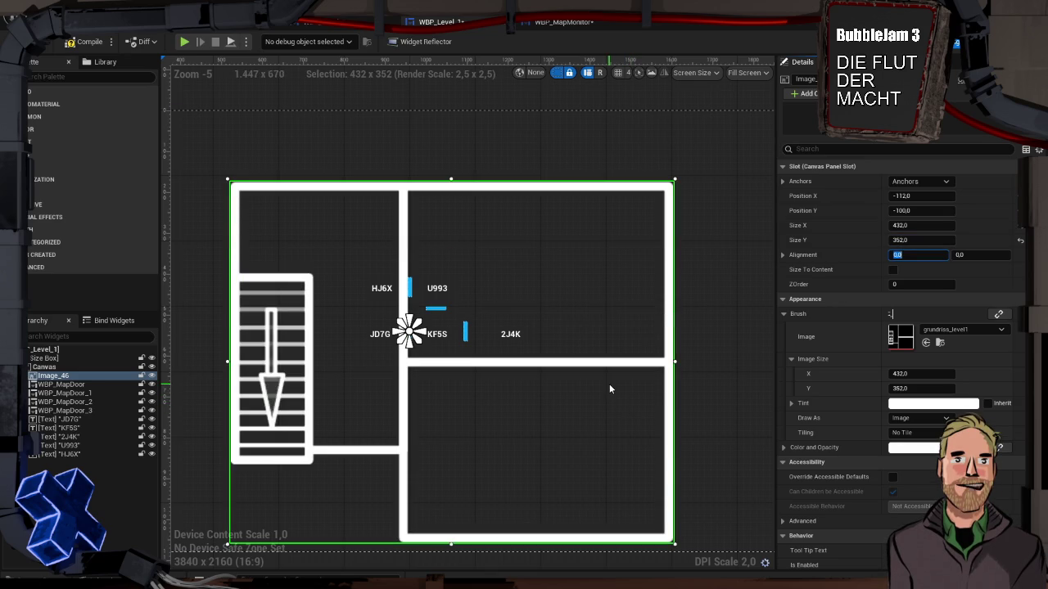
scroll(609, 385, down, 3)
scroll(838, 436, down, 5)
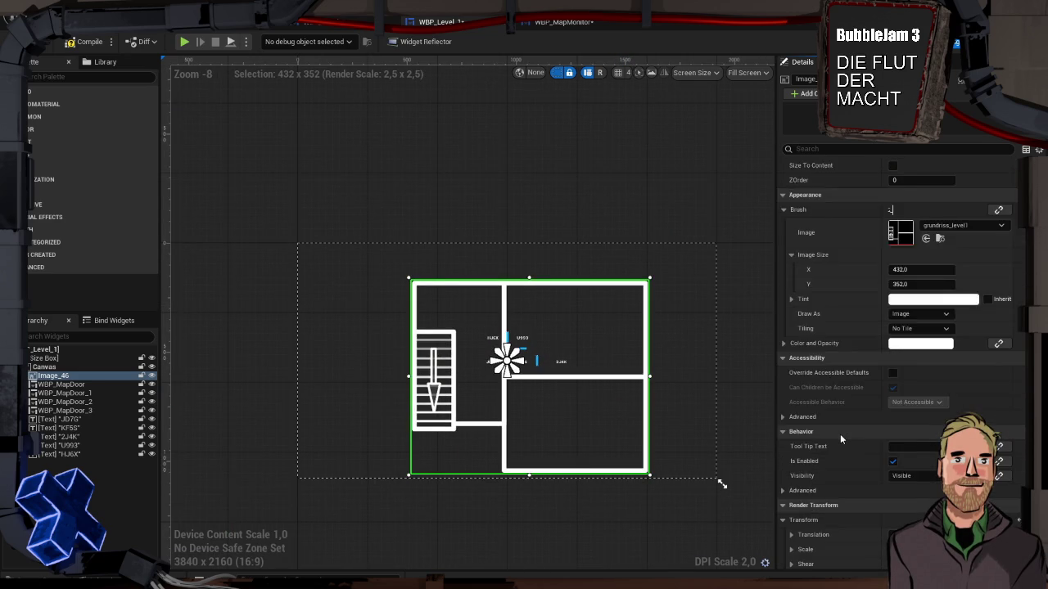
Set the floor-plan image's render scale to 1.0 × 1.0
click(915, 427)
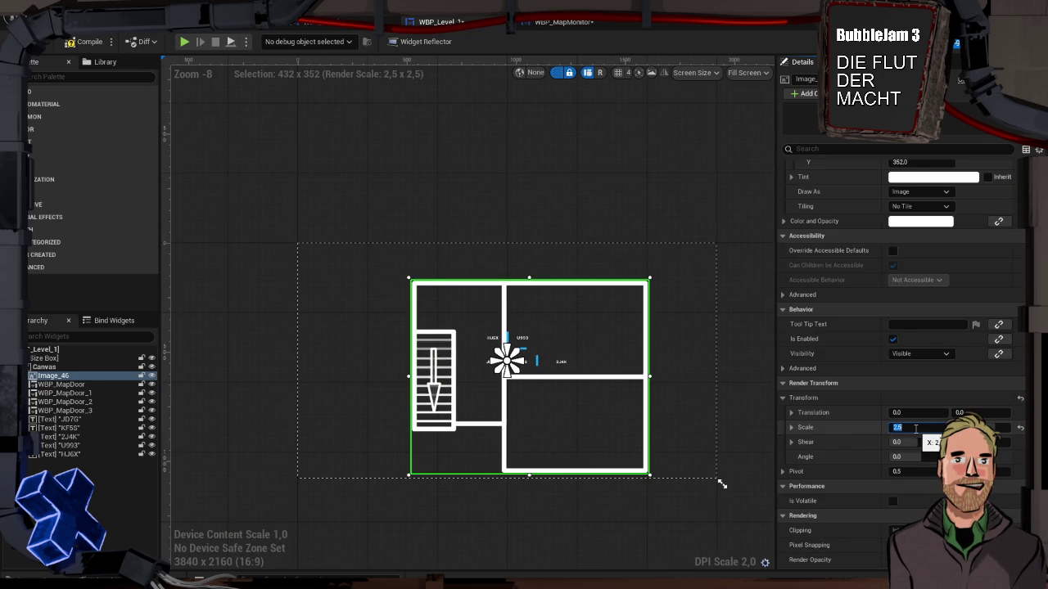
text(1)
key(Tab)
text(1)
key(Tab)
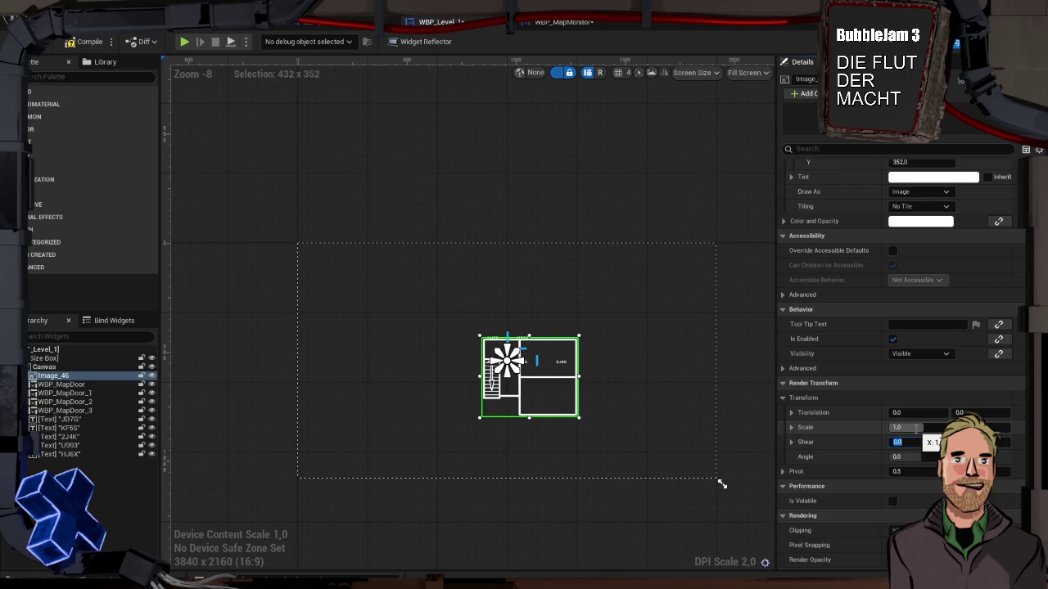
scroll(529, 401, up, 3)
scroll(529, 401, up, 6)
scroll(529, 401, down, 2)
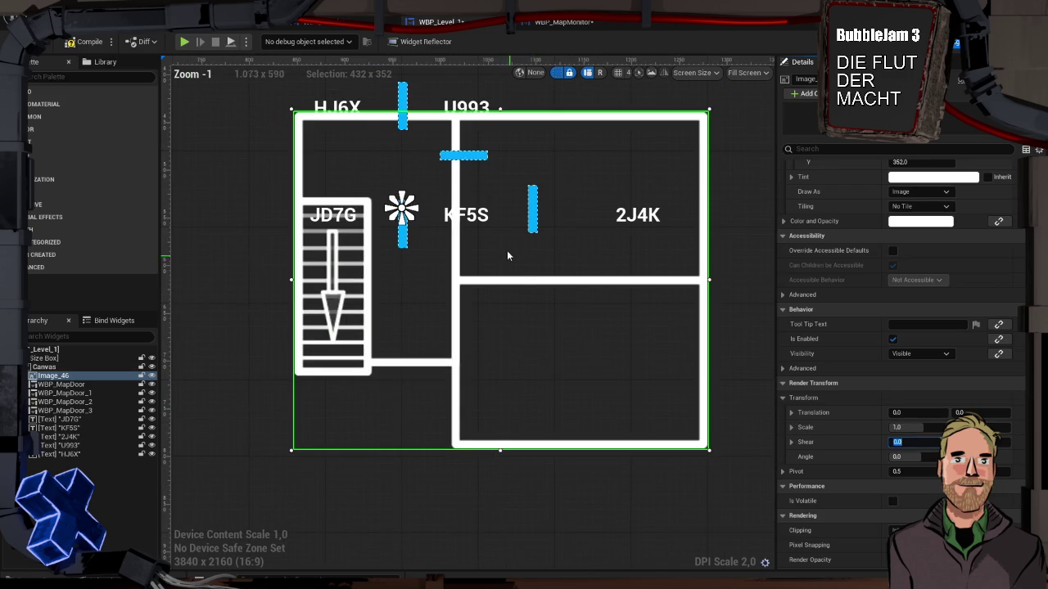
Drag the floor plan to line up under the door markers, then reset its position to 0,0
drag(515, 284, 507, 262)
mouse_move(467, 221)
mouse_down()
mouse_move(467, 177)
mouse_move(468, 219)
mouse_move(414, 161)
mouse_move(486, 214)
mouse_up()
scroll(459, 288, down, 3)
scroll(554, 311, down, 6)
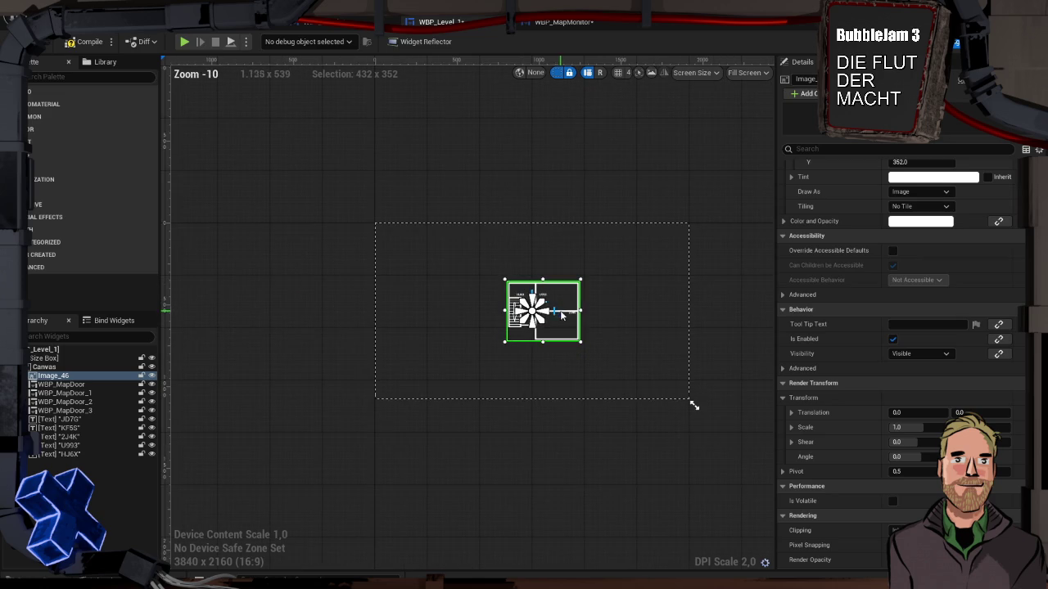
drag(562, 313, 541, 307)
scroll(862, 288, up, 5)
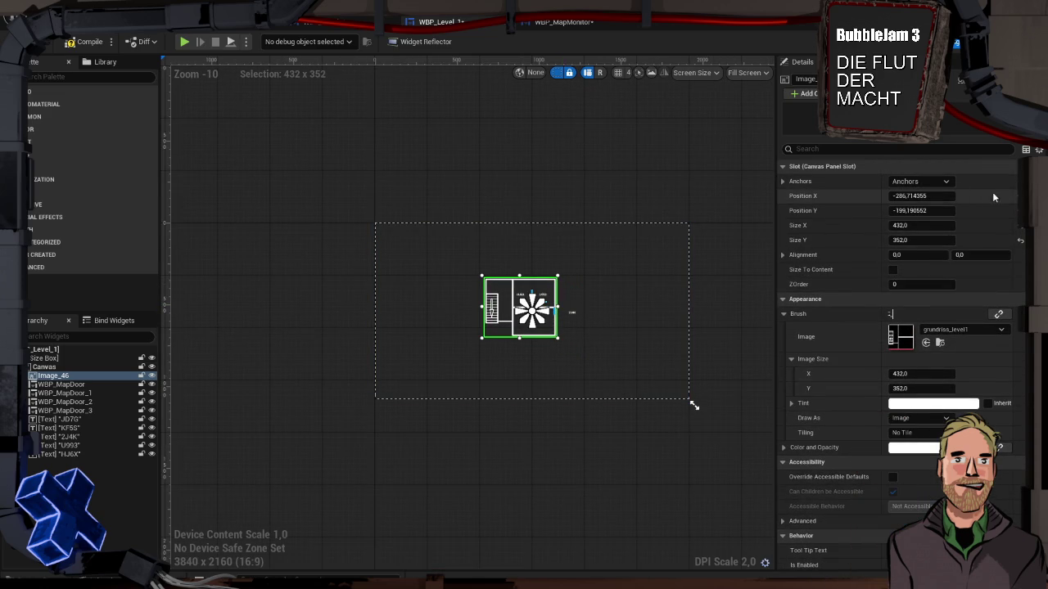
click(1015, 218)
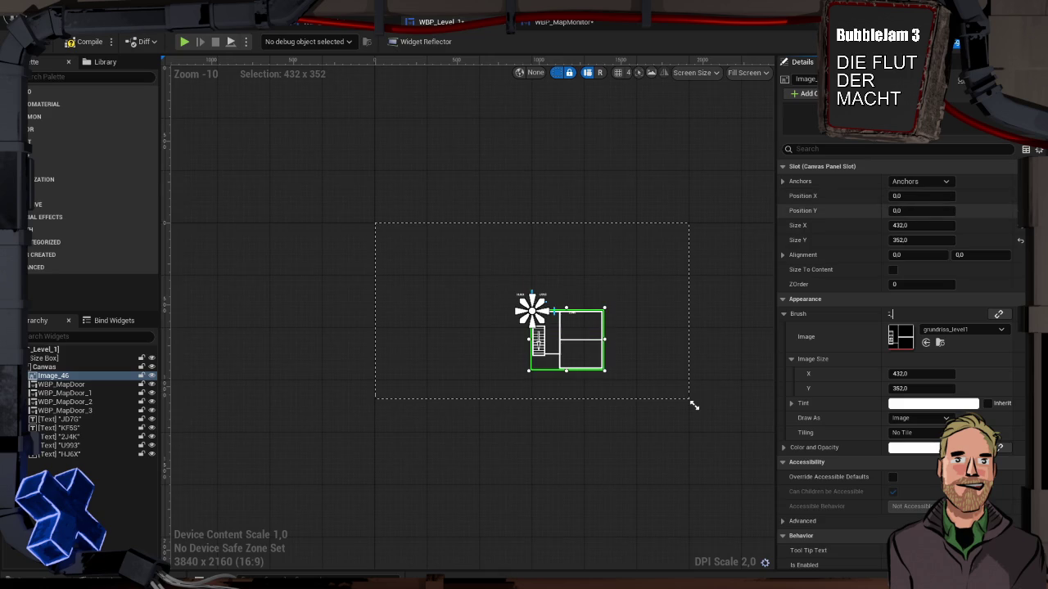
Set the image's horizontal position to -215
click(920, 195)
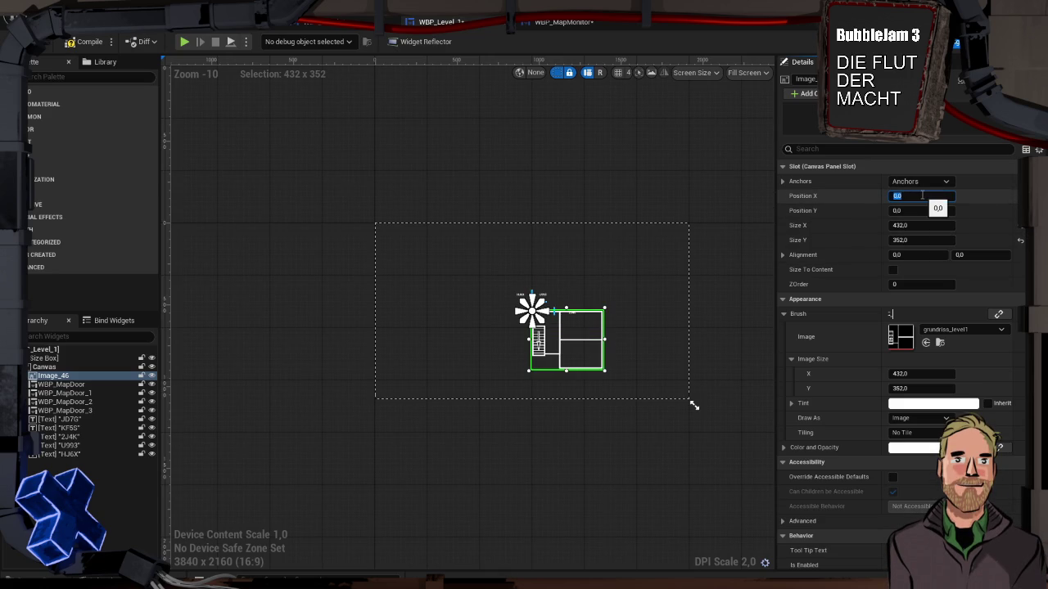
text(-)
text(25)
key(Return)
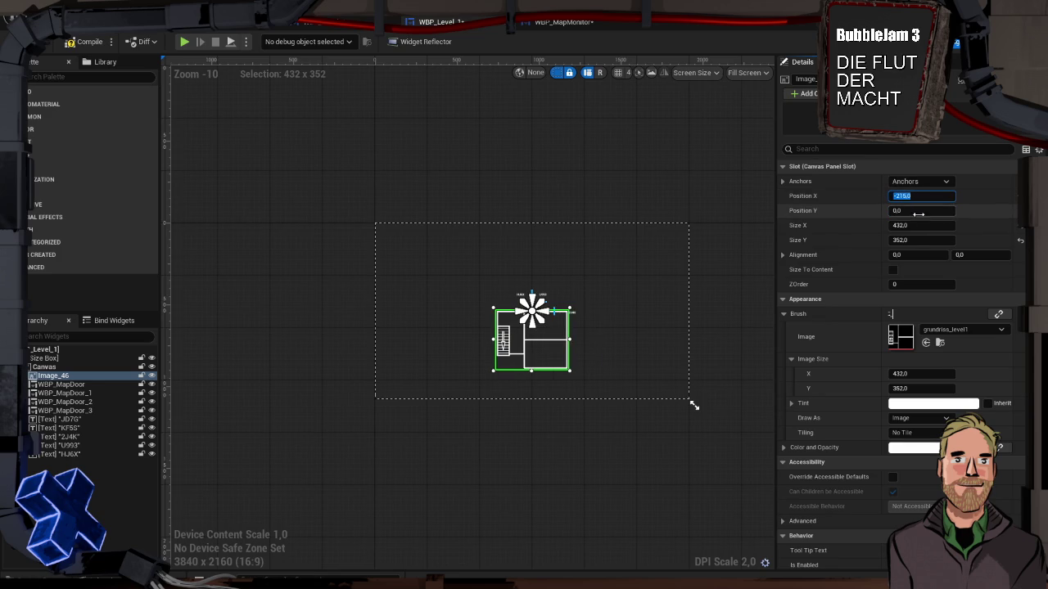
click(923, 197)
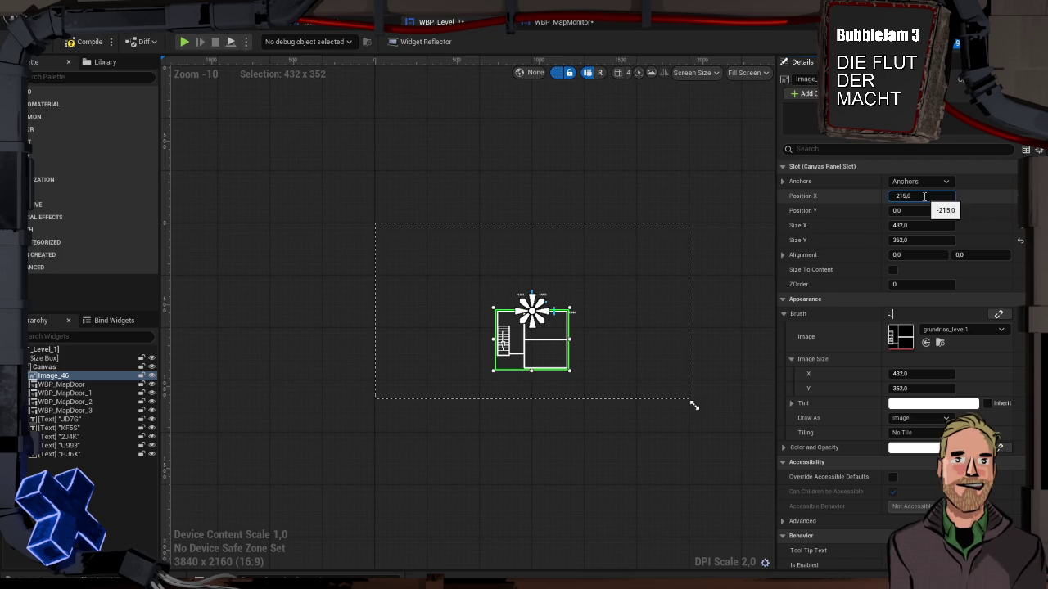
key(BackSpace)
key(Return)
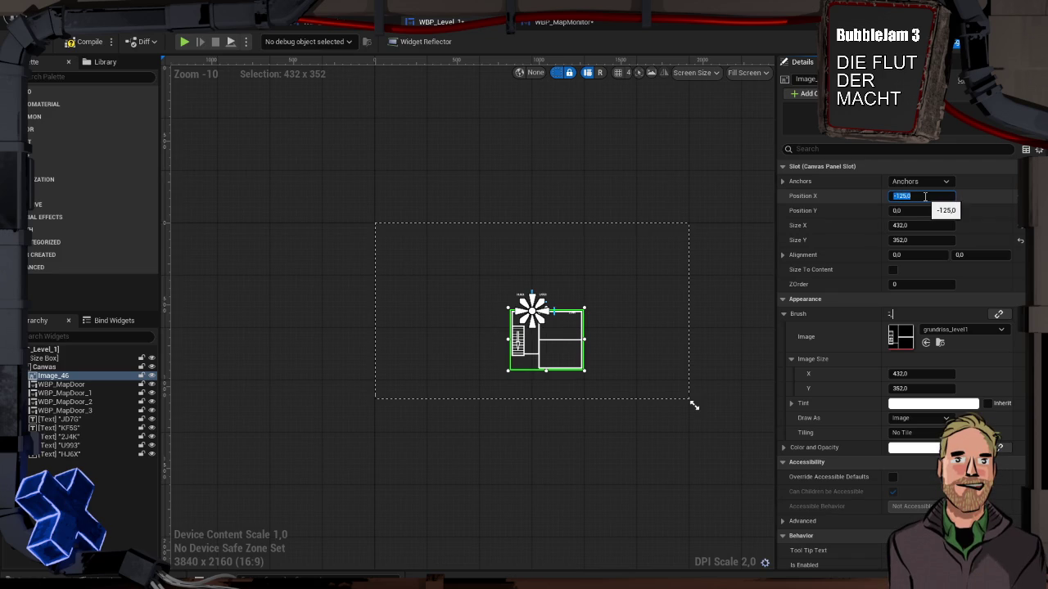
key(Home)
key(Delete)
key(Delete)
text(215)
key(Delete)
key(Return)
Set the image's vertical position to -175
click(920, 210)
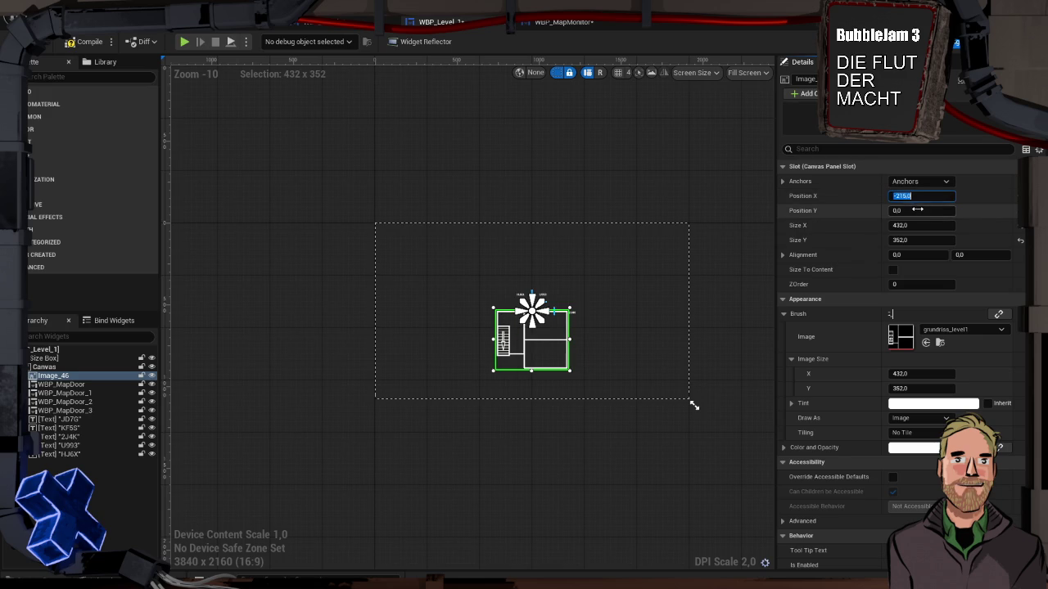
text(-1)
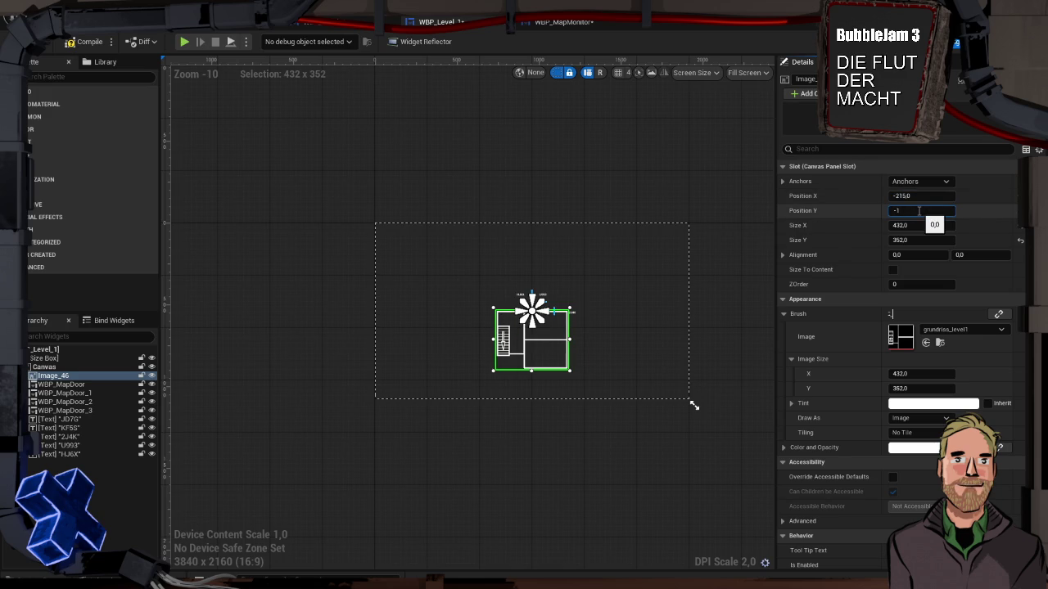
text(25)
key(Return)
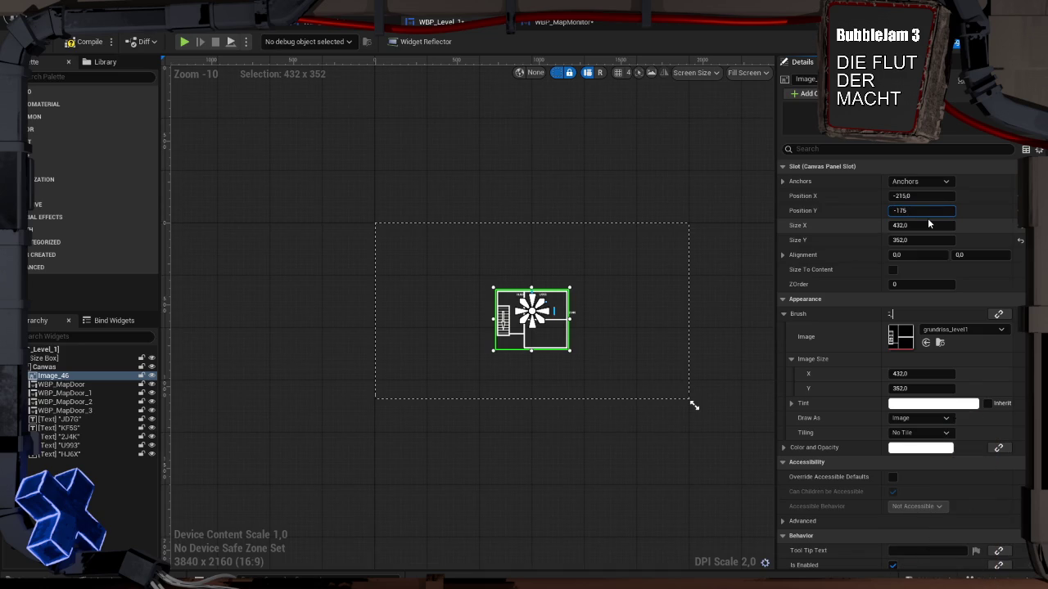
key(Return)
scroll(580, 335, up, 7)
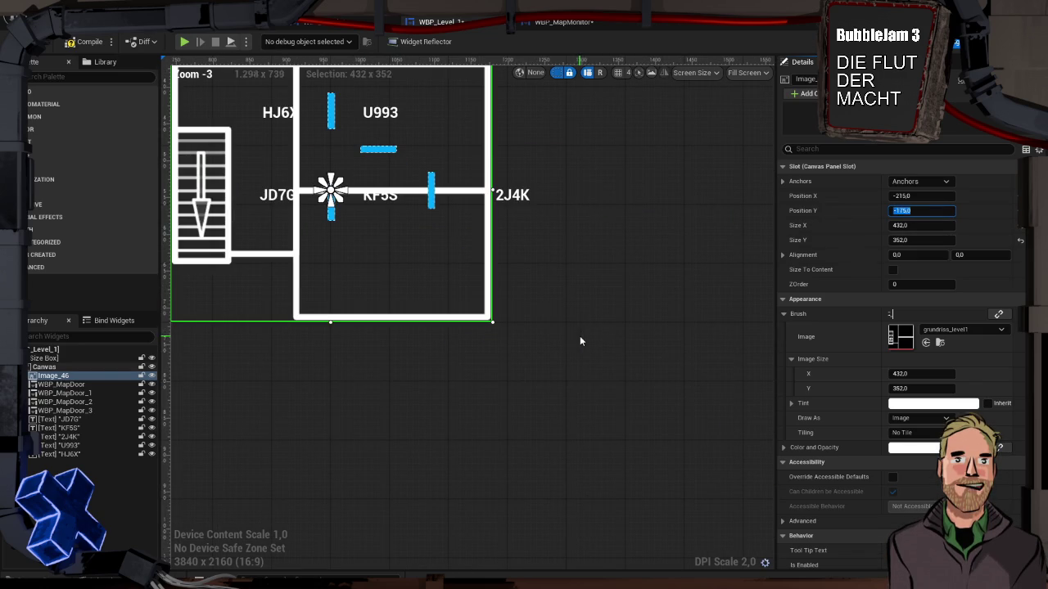
Delete the JD7G label and move HJ6X, U993 and KF5S into their rooms
mouse_move(420, 236)
mouse_down()
mouse_move(480, 273)
mouse_move(563, 292)
mouse_up()
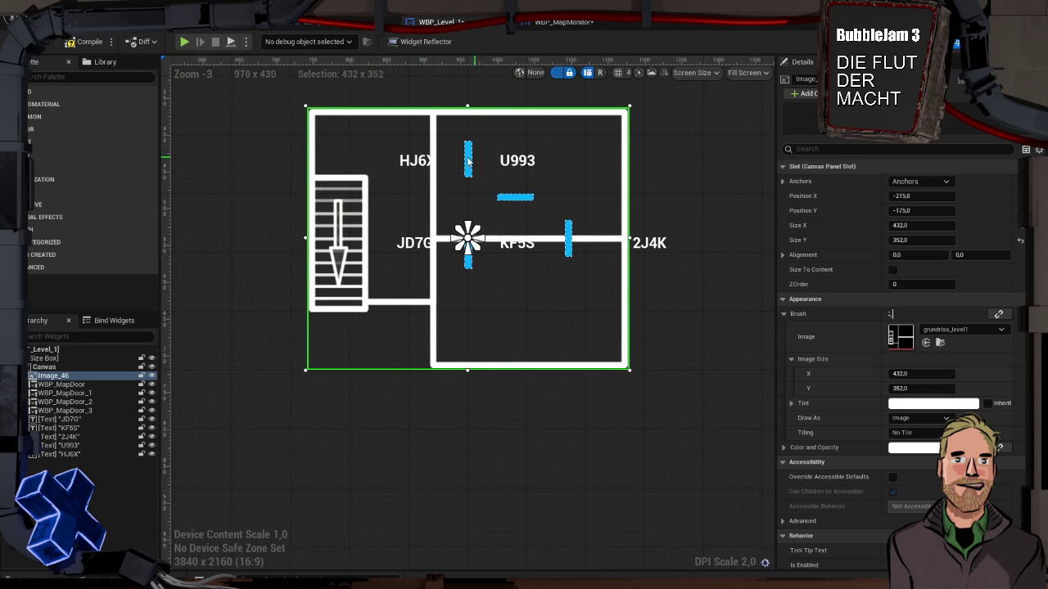
click(414, 246)
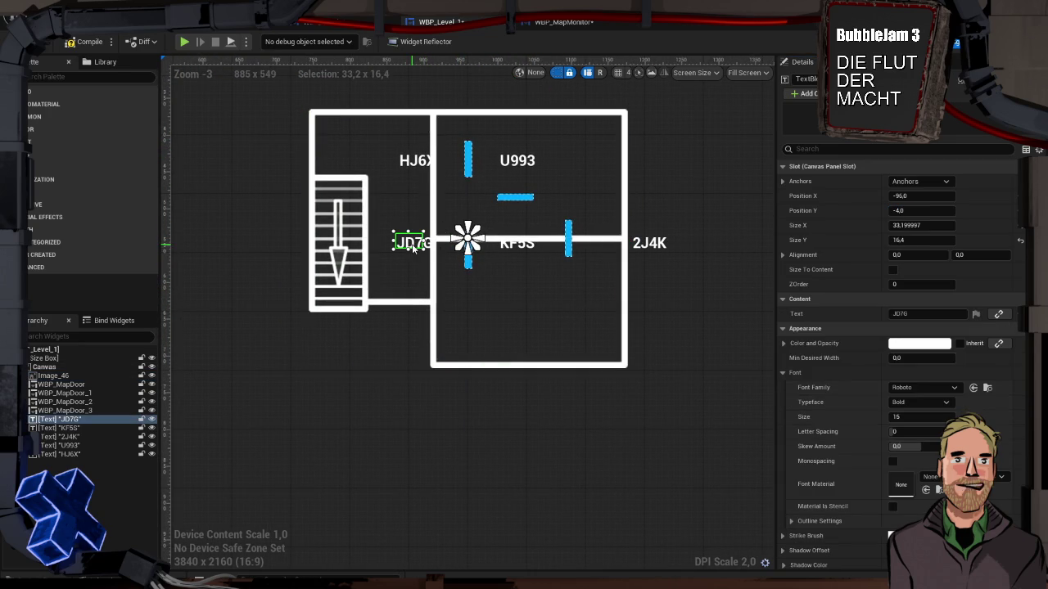
key(Delete)
drag(420, 164, 369, 153)
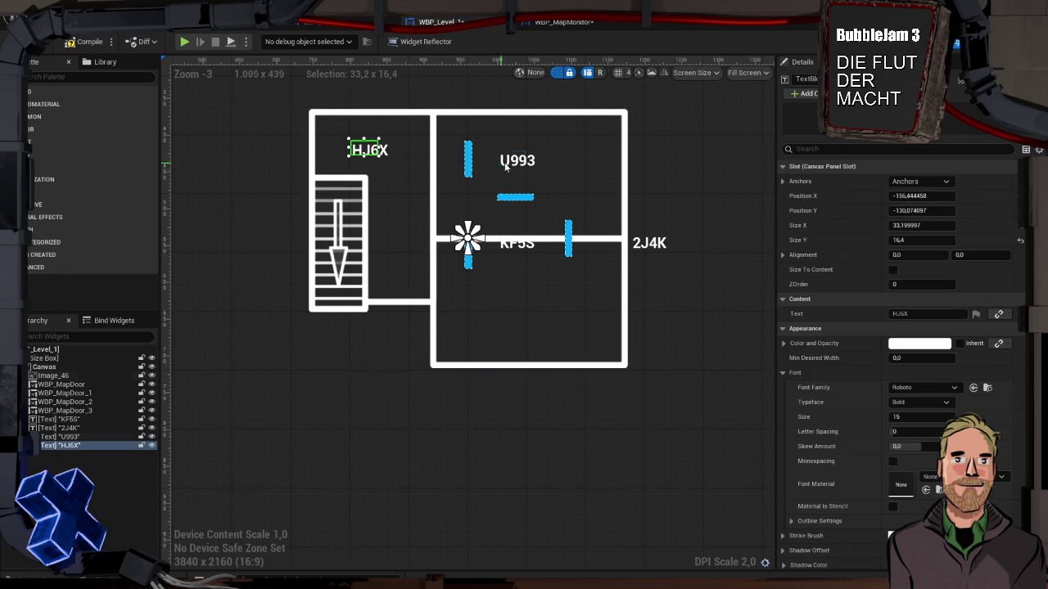
mouse_move(512, 165)
mouse_down()
mouse_move(537, 176)
mouse_move(529, 179)
mouse_up()
drag(523, 244, 538, 302)
Place two doors on the HJ6X and U993/KF5S walls and delete the other two doors
click(476, 275)
mouse_move(471, 267)
mouse_down()
mouse_move(451, 206)
mouse_move(435, 201)
mouse_up()
drag(515, 198, 534, 246)
click(568, 235)
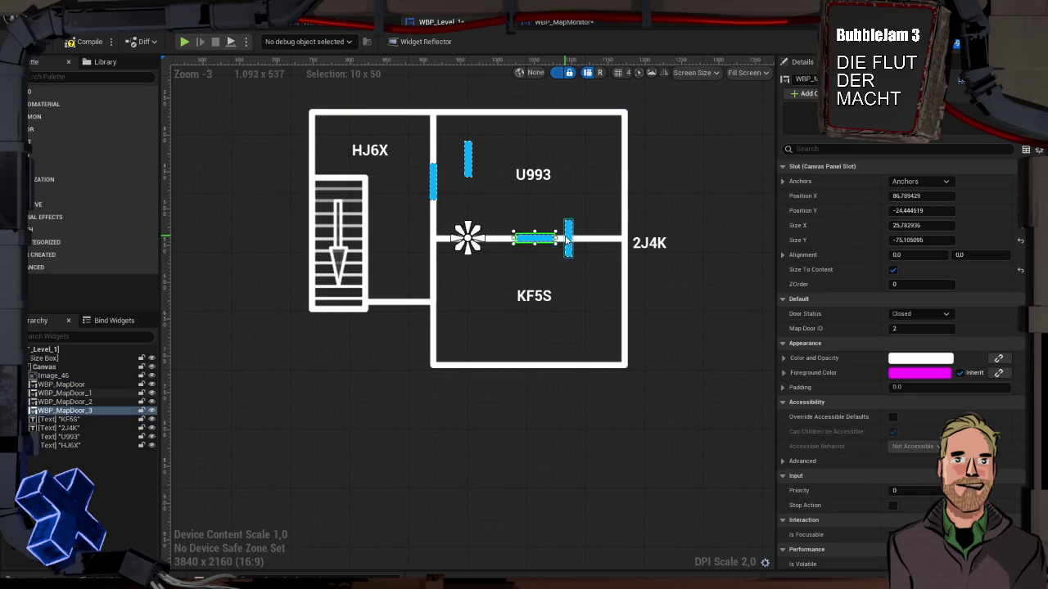
key(Delete)
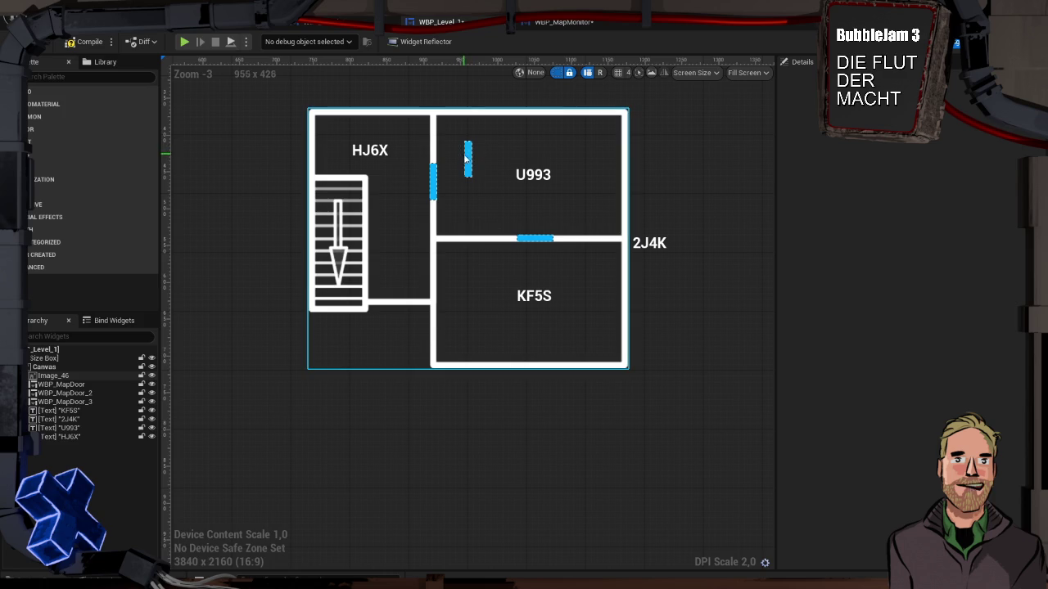
click(467, 159)
key(Delete)
drag(536, 243, 533, 245)
click(660, 250)
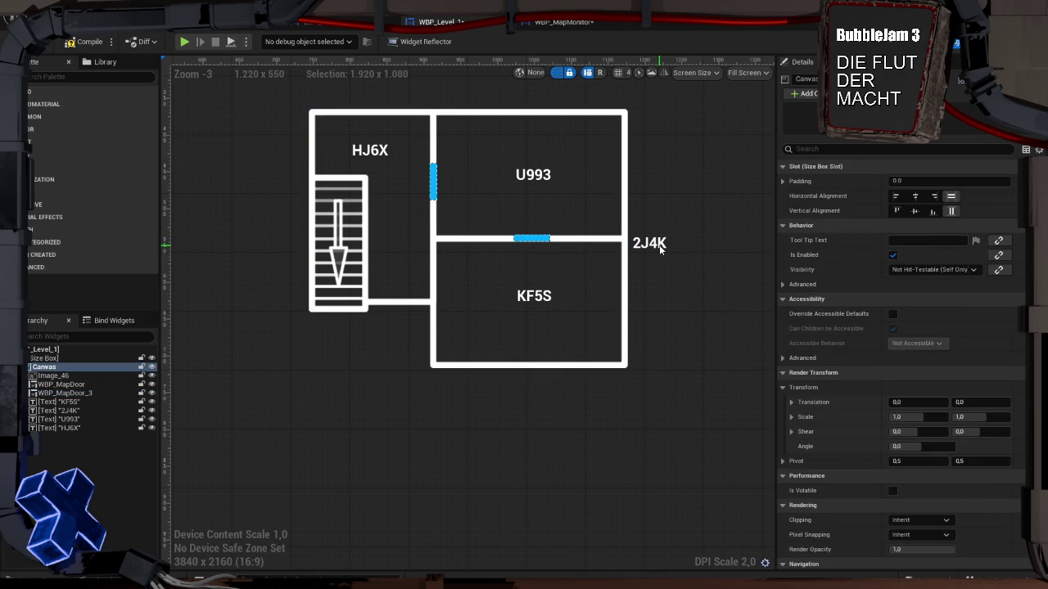
Delete the 2J4K label and select the HJ6X label
click(656, 246)
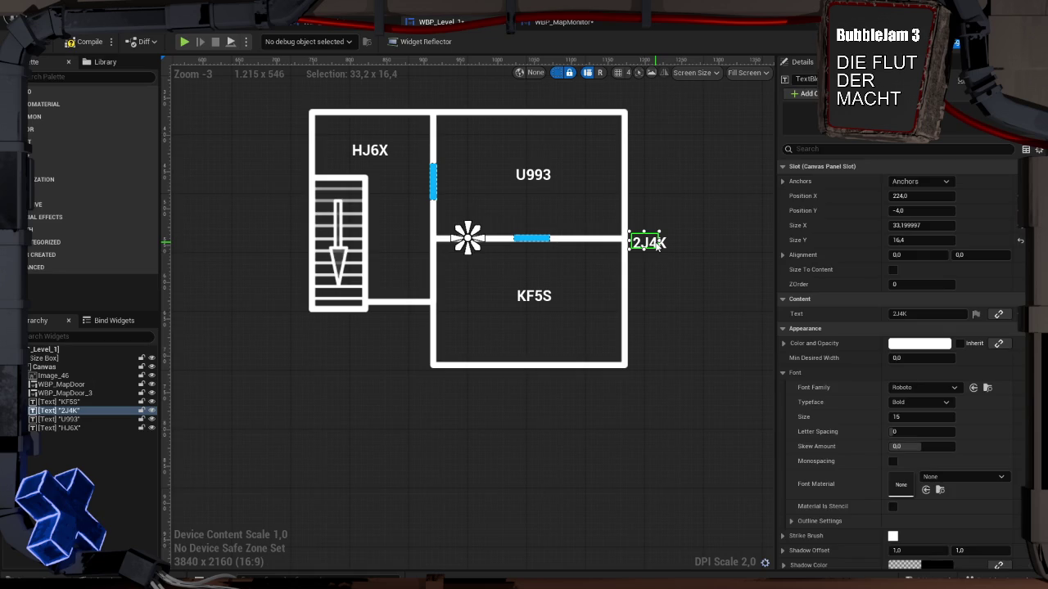
key(Delete)
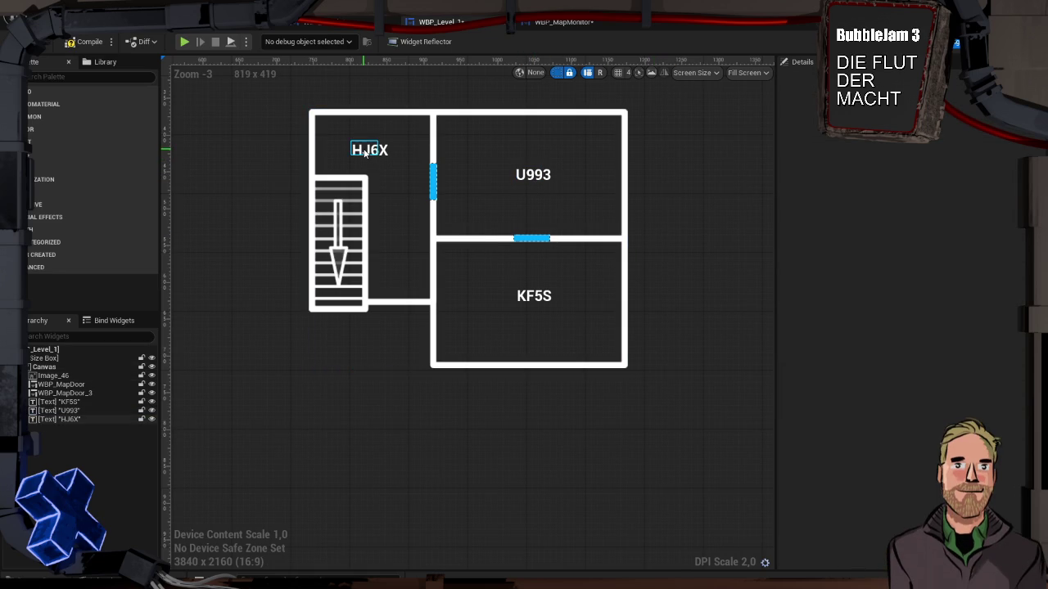
click(366, 153)
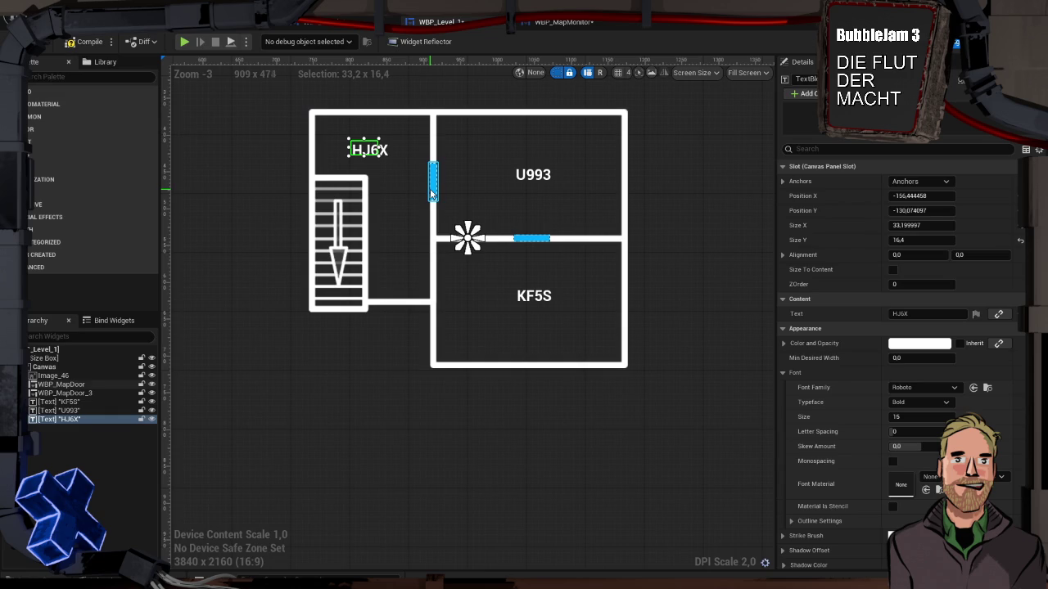
click(531, 239)
Set the horizontal door's Map Door ID to 1 and confirm the left-wall door's ID
click(903, 328)
text(1)
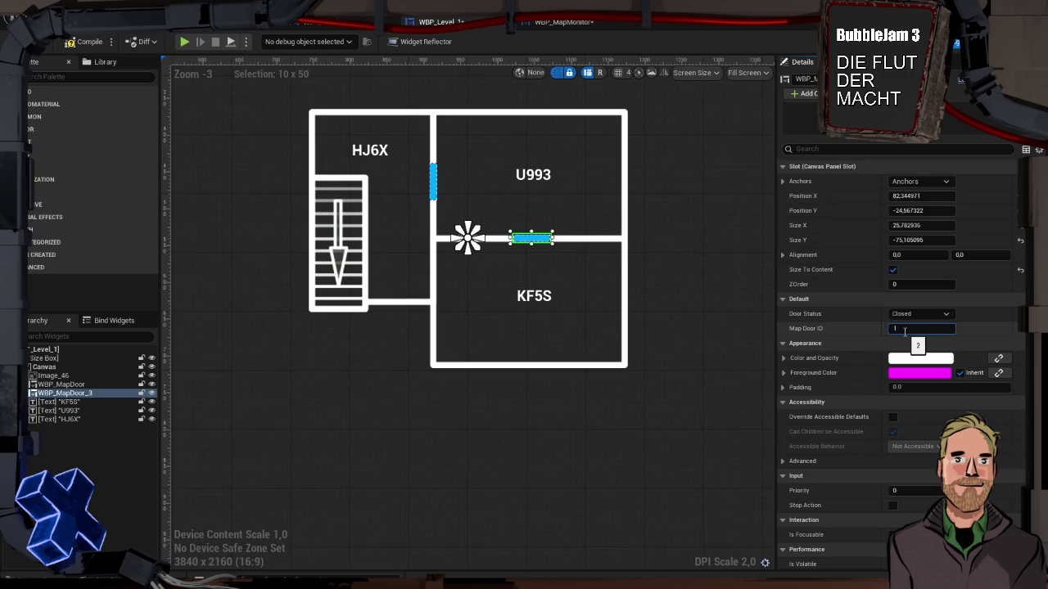
key(Return)
click(434, 182)
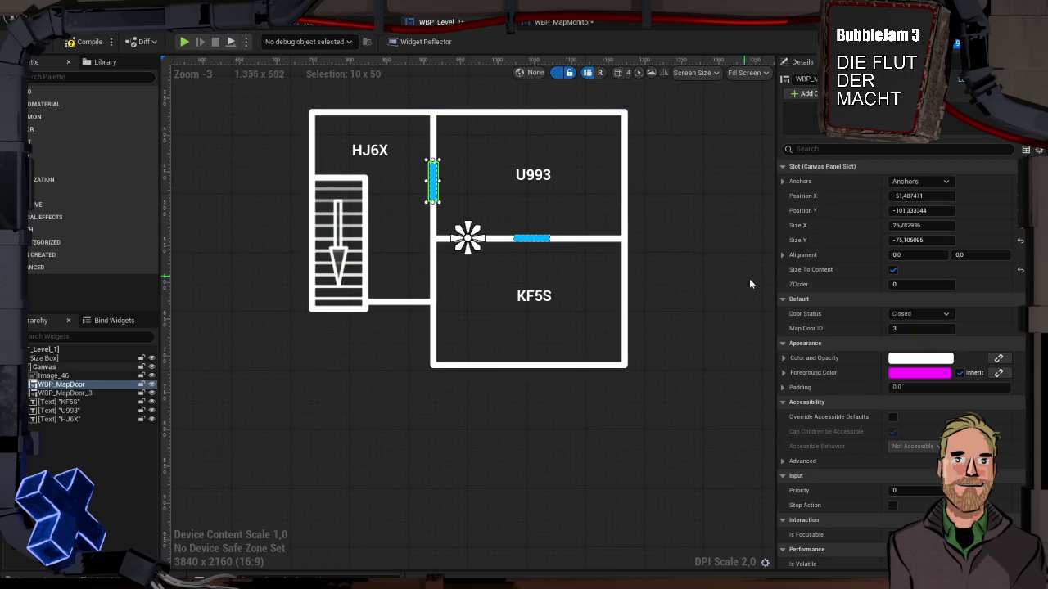
click(900, 328)
key(Return)
Rename the KF5S and U993 room labels to 3BMY and GTZ4
click(538, 296)
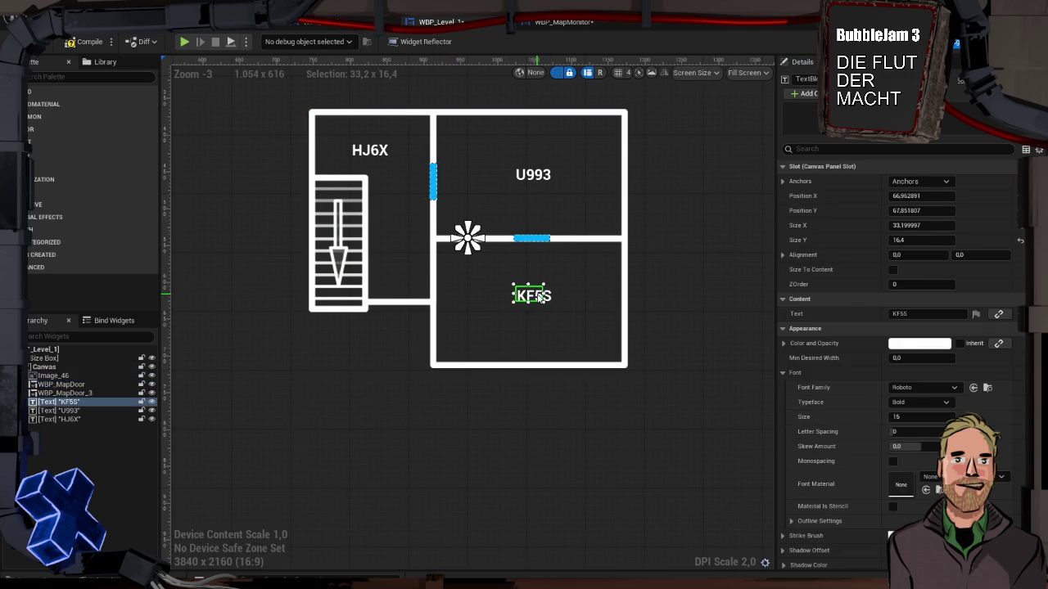
click(925, 313)
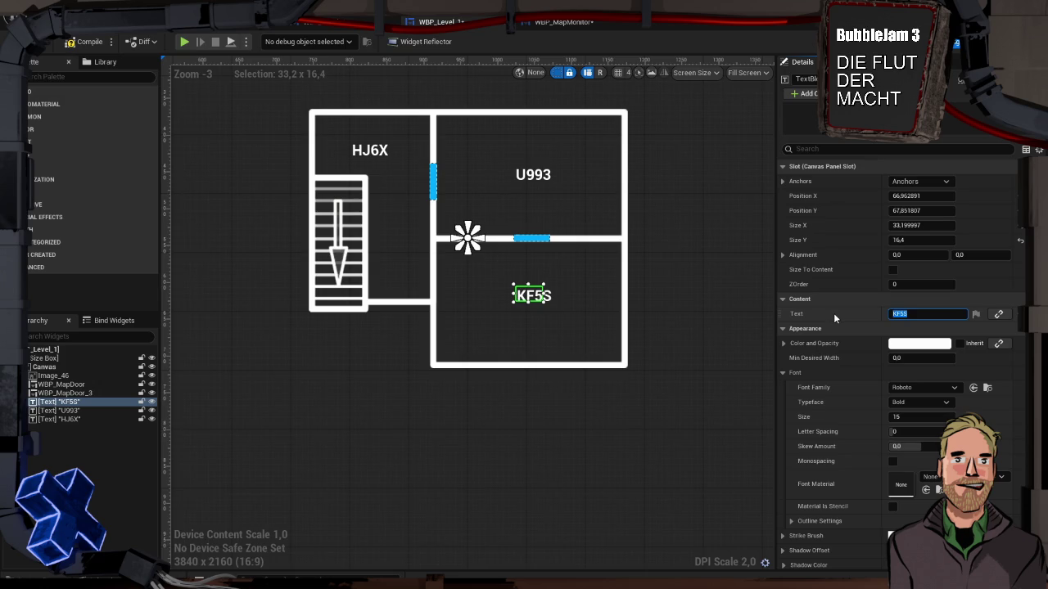
text(3BMY)
click(535, 179)
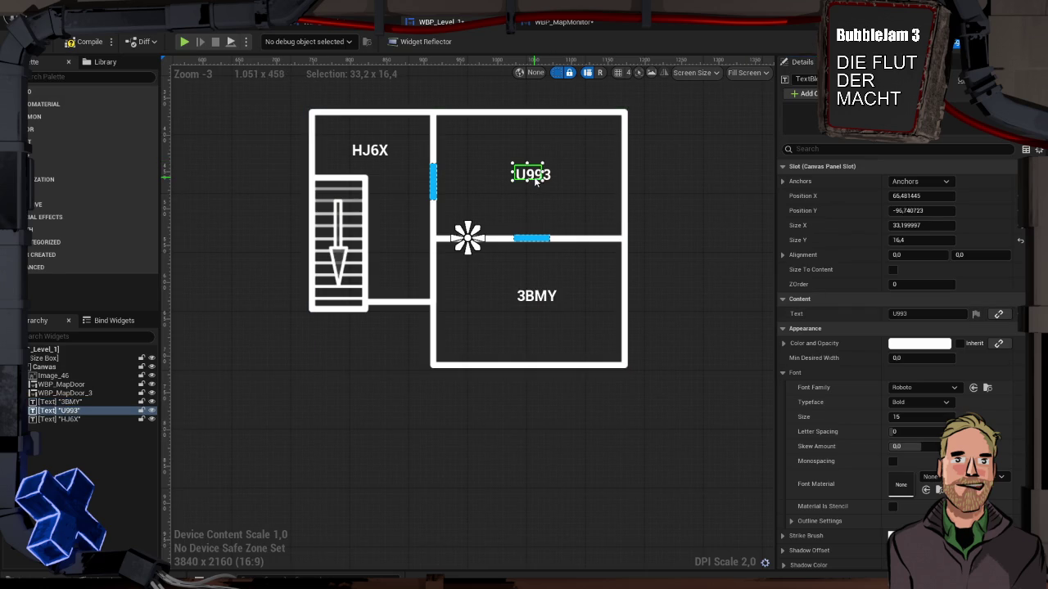
click(904, 314)
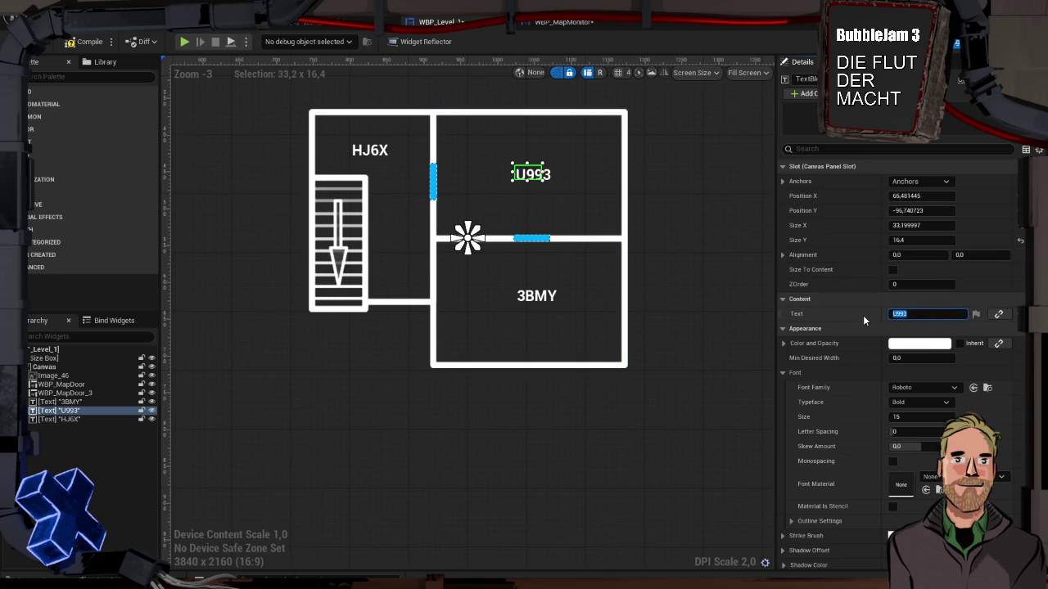
text(GTZ)
text(4)
key(Return)
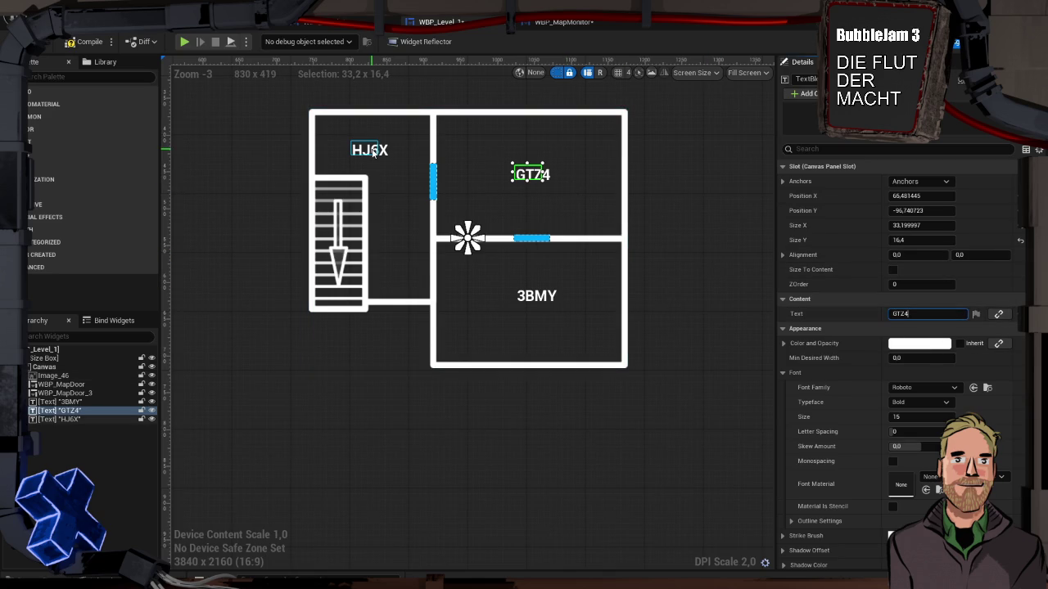
Rename the HJ6X label to X1PV and save the Level_1 map widget
click(369, 150)
click(904, 314)
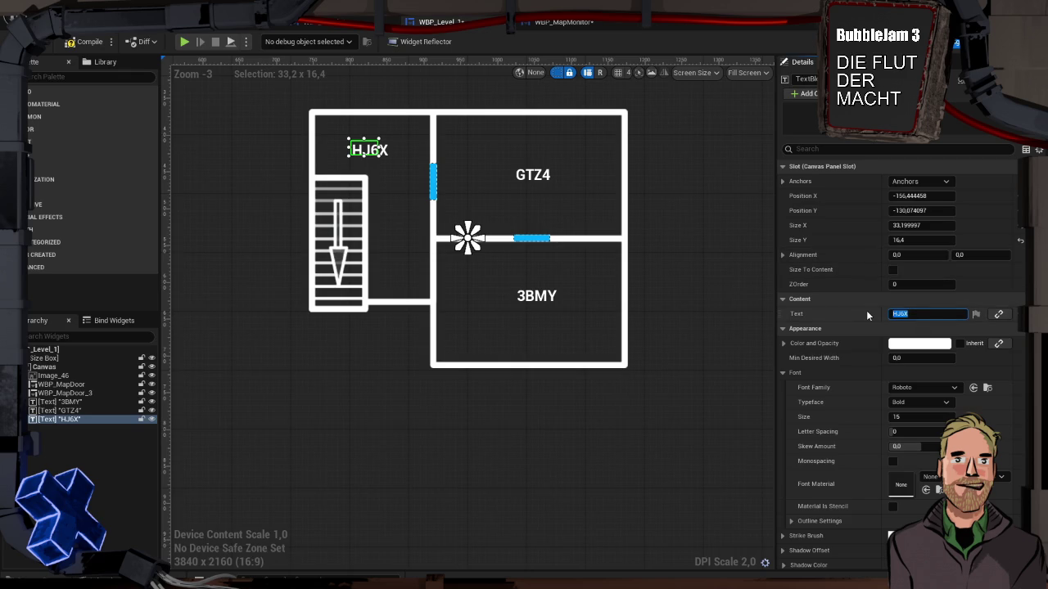
text(X)
text(V)
key(Return)
click(705, 298)
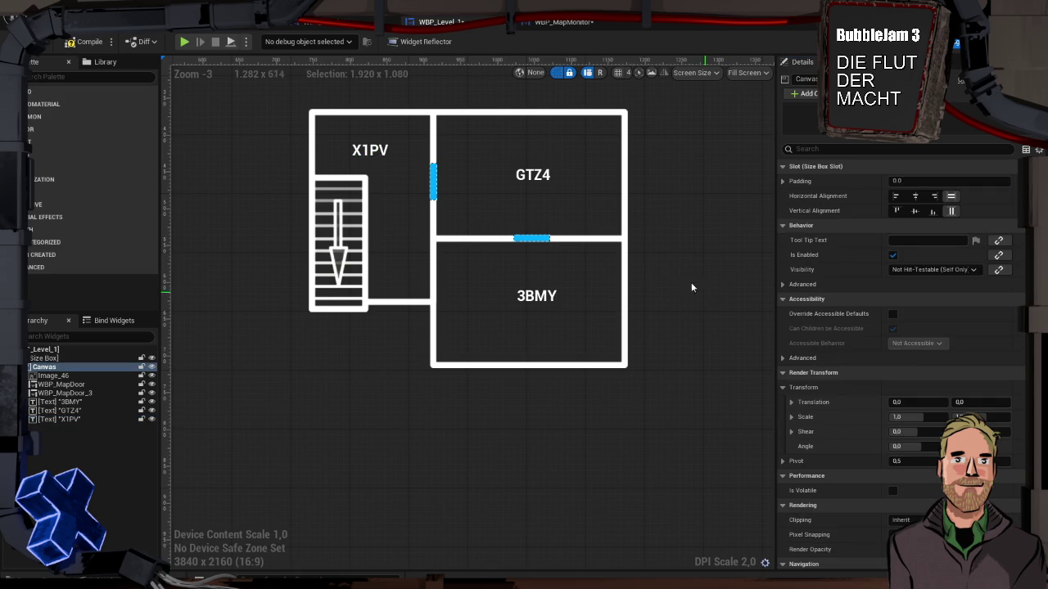
click(85, 41)
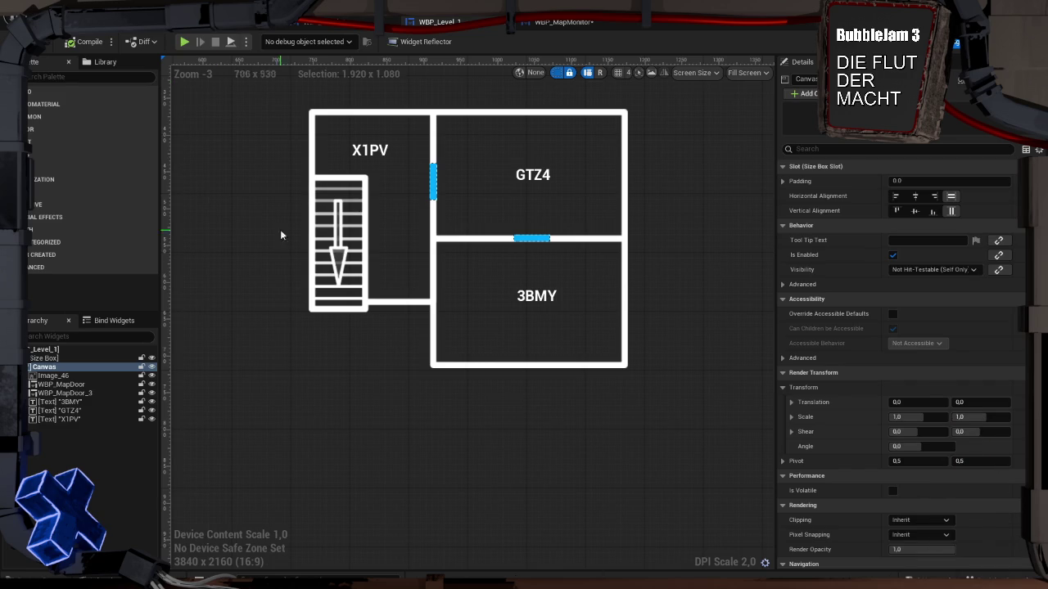
Open the WBP_Level_3 map widget from the UI/LevelMaps folder in the Content Drawer
key(ctrl+space)
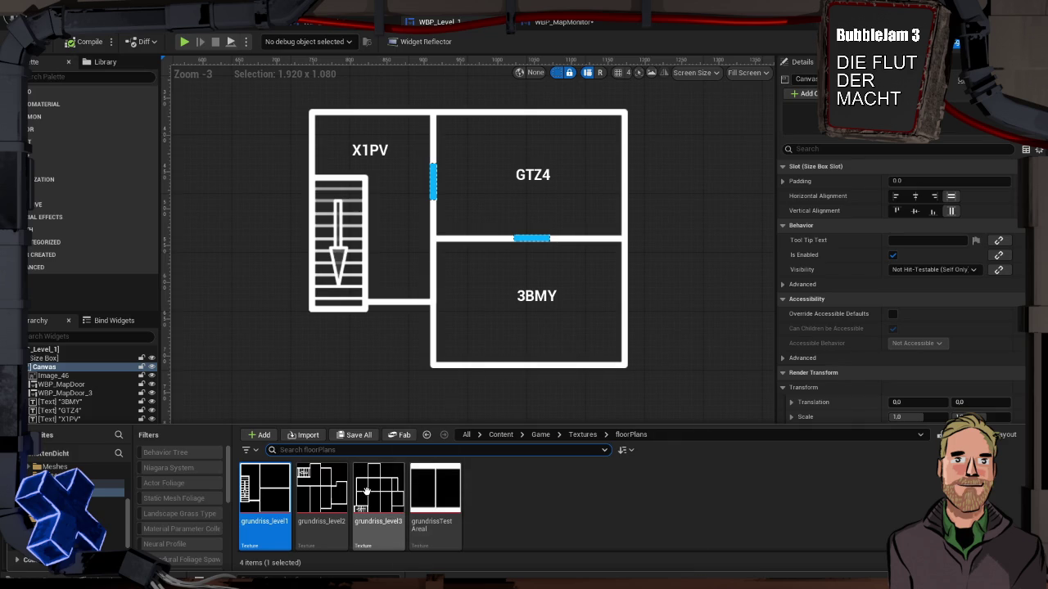
mouse_move(366, 489)
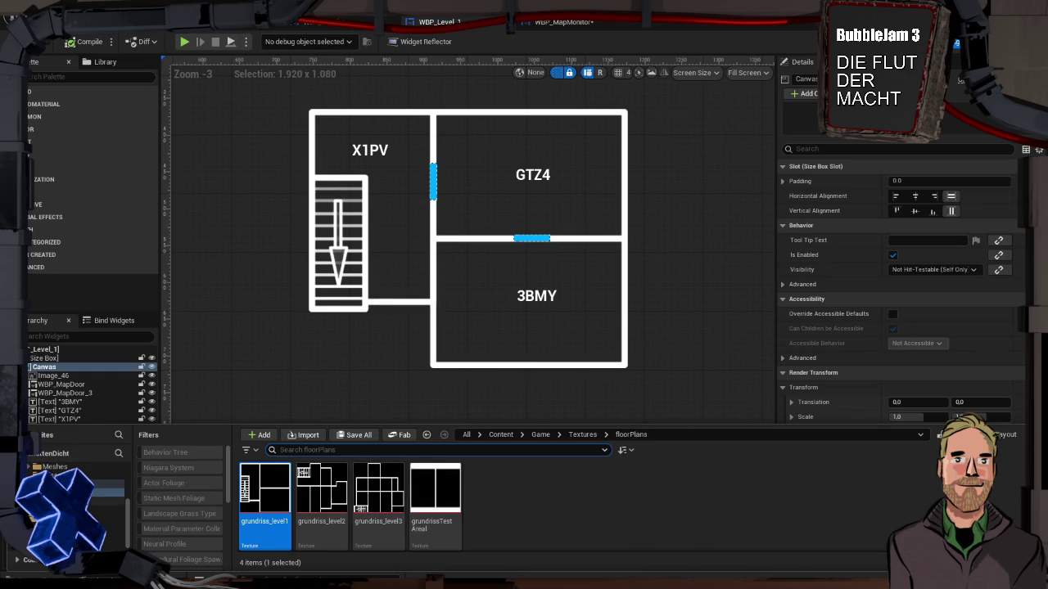
click(98, 509)
double_click(371, 492)
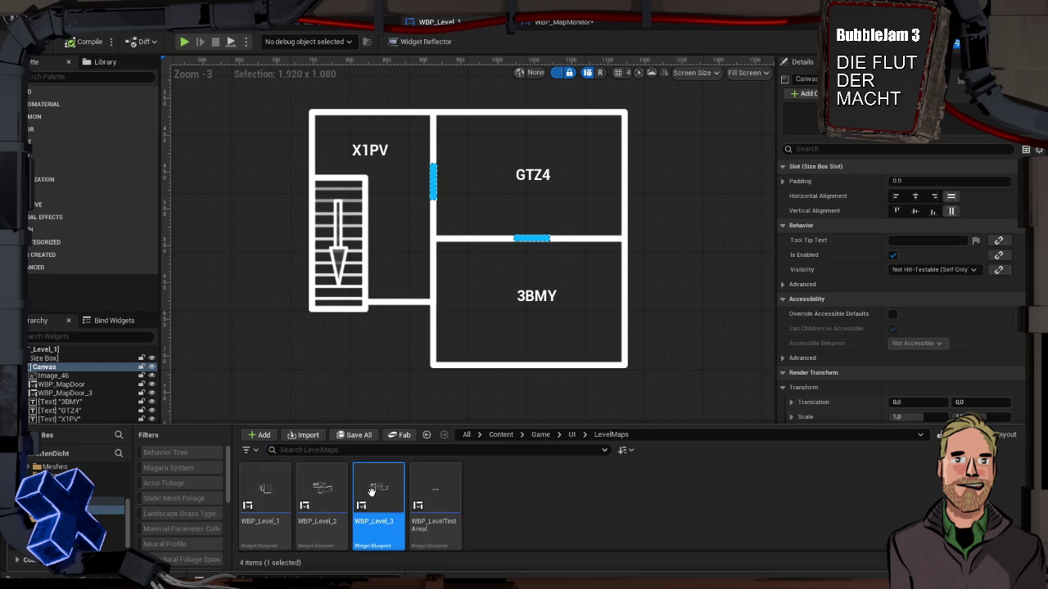
Set the floor-plan image's Brush Image to the grundriss_level3 texture
click(429, 314)
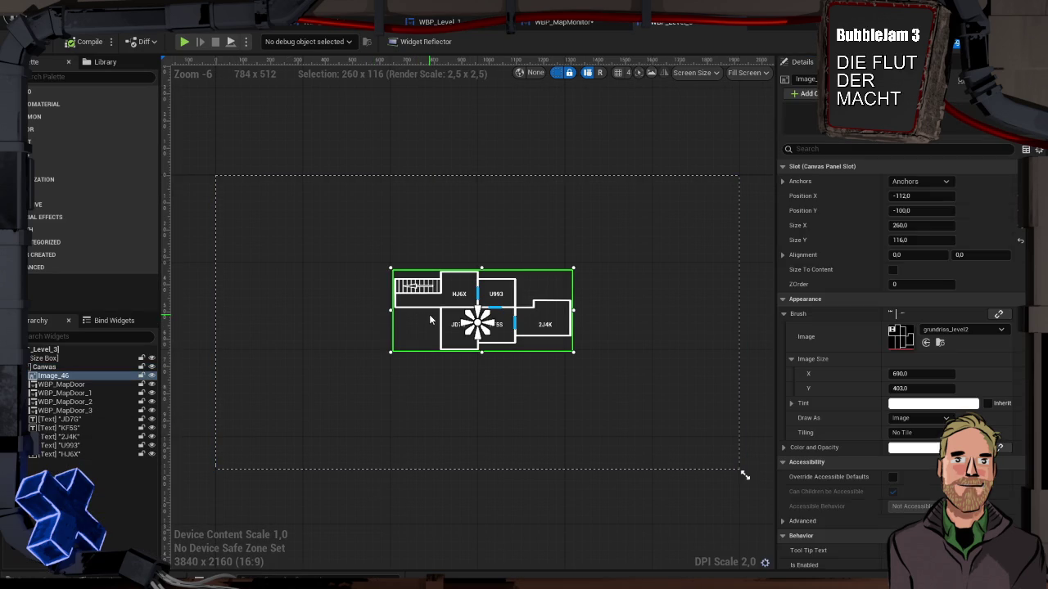
click(941, 331)
click(925, 473)
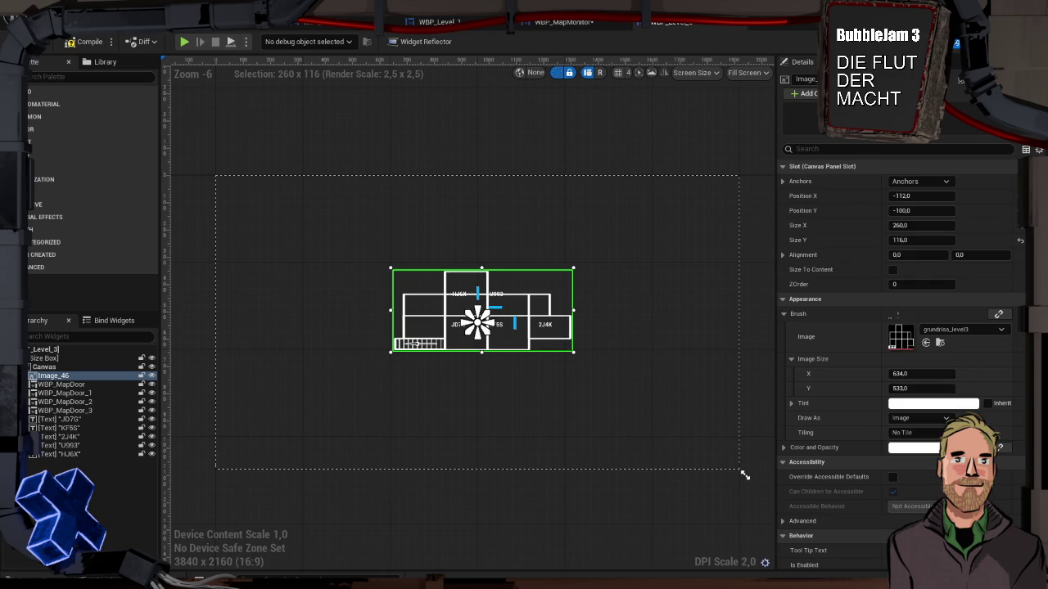
Set the floor-plan image size to 634 × 533
click(918, 226)
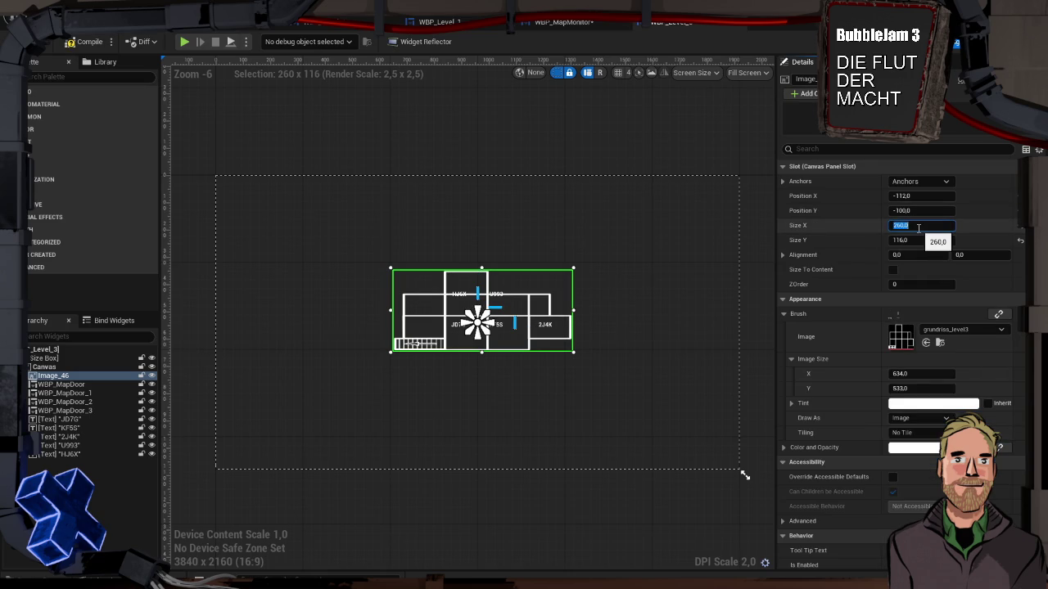
text(3)
key(BackSpace)
text(634)
key(Tab)
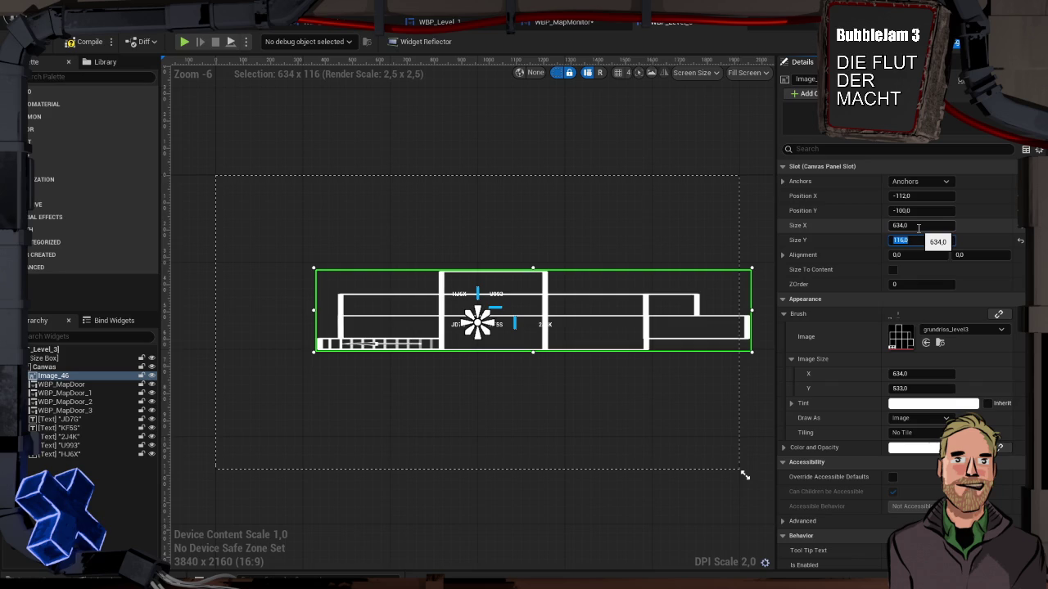
text(533)
key(Tab)
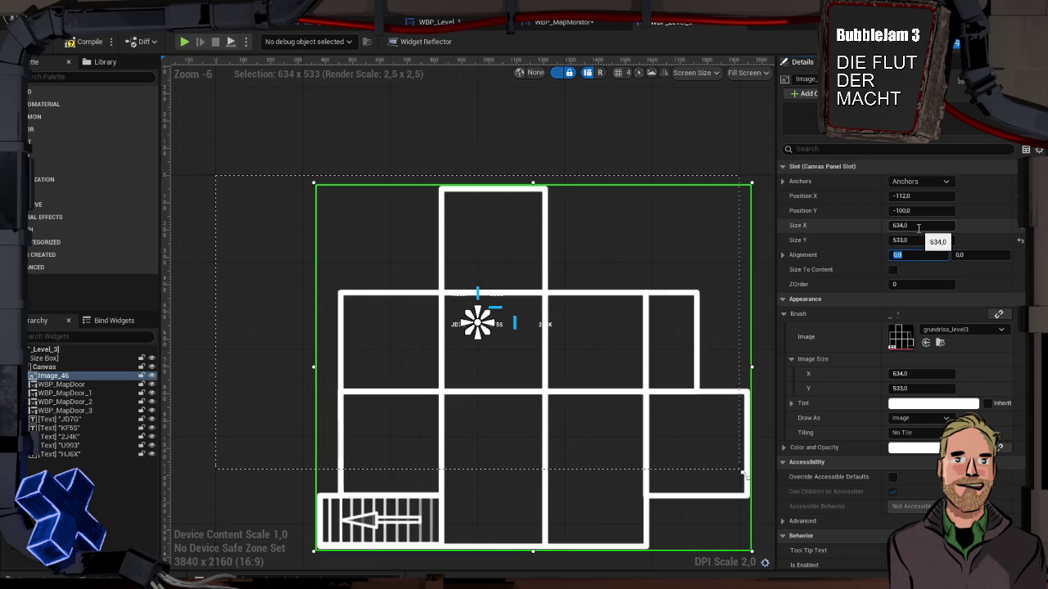
Set the image's render transform scale to 1,0 by 1,0
scroll(893, 409, down, 3)
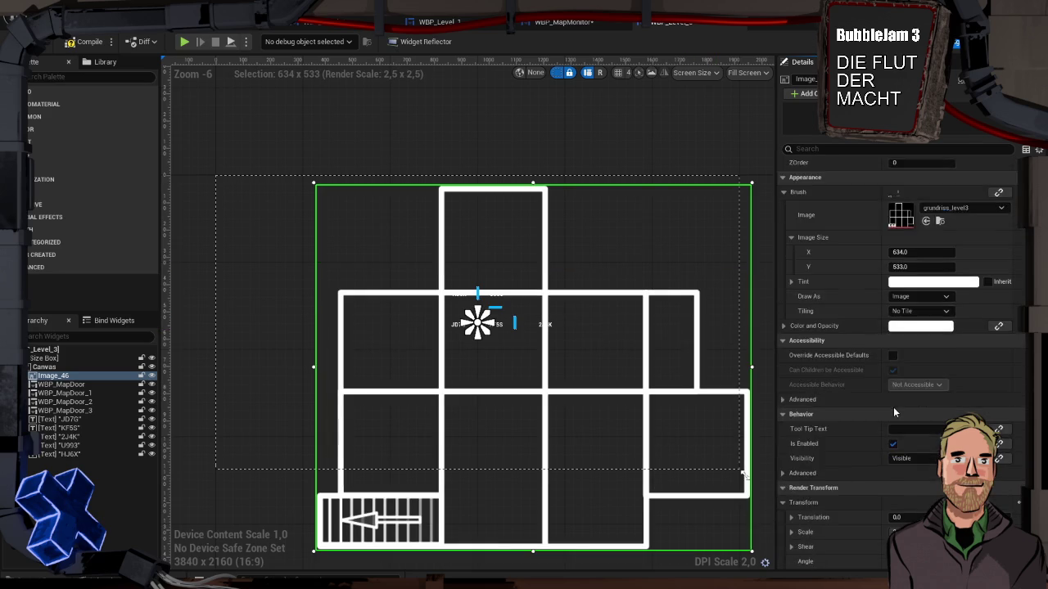
scroll(893, 407, down, 3)
click(908, 409)
text(1)
key(Tab)
text(1)
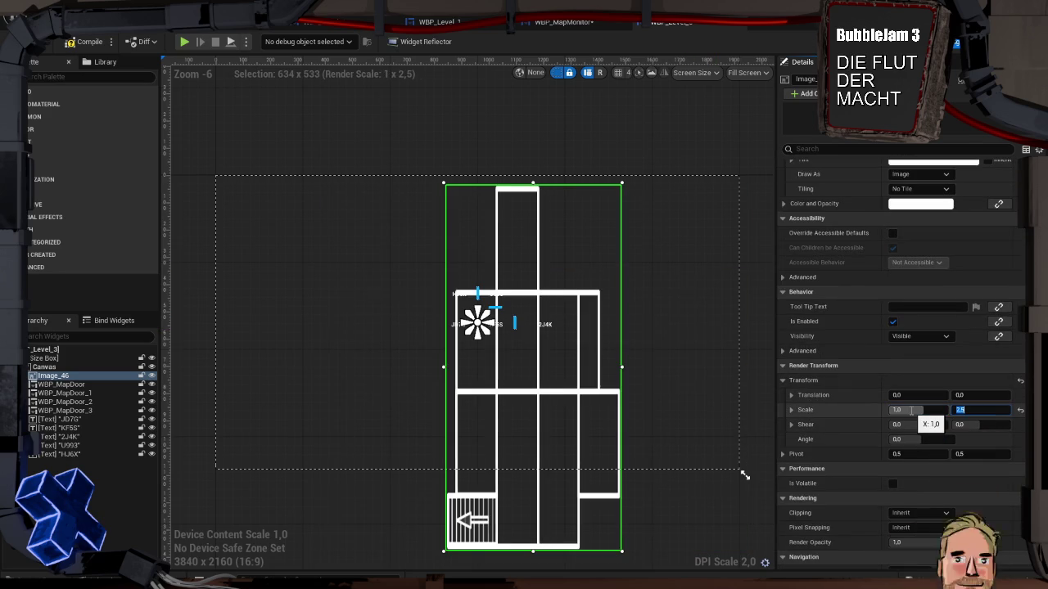
key(Tab)
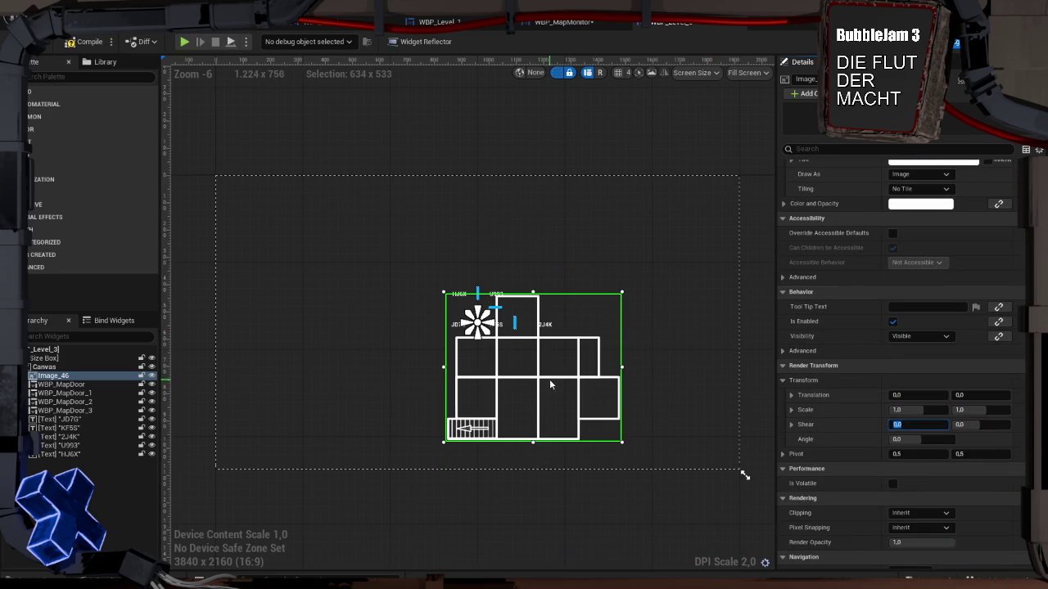
Reset the floor-plan image's position to X 0, Y 0
mouse_move(549, 385)
mouse_down()
mouse_move(524, 361)
mouse_move(524, 338)
mouse_move(537, 343)
mouse_move(497, 333)
mouse_up()
scroll(890, 256, up, 5)
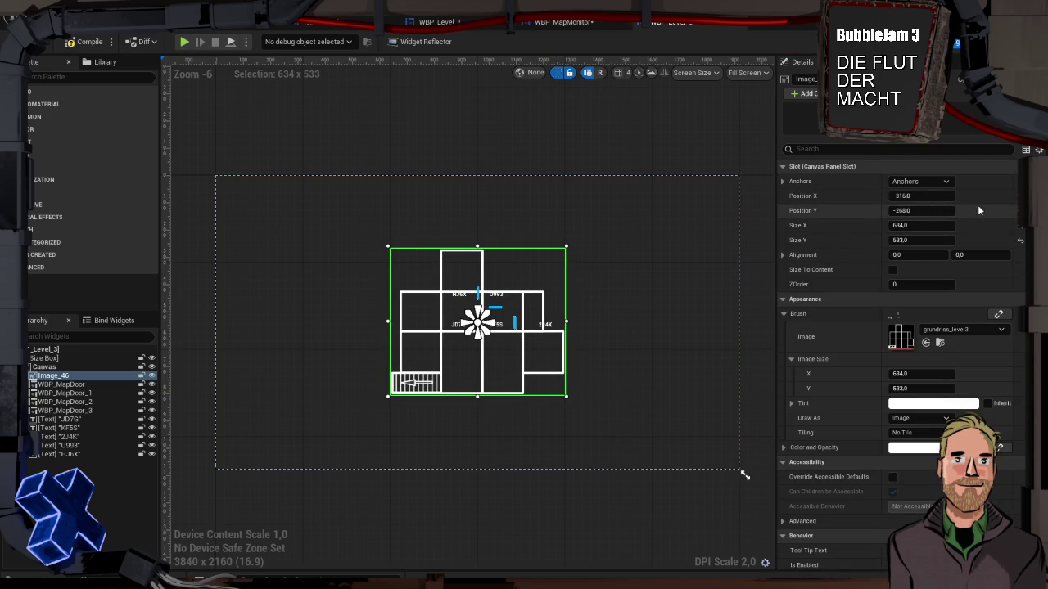
click(913, 210)
text(0)
key(Return)
click(914, 197)
text(0)
key(Return)
Centre the floor-plan image at position X -317, Y -265
click(914, 196)
text(31)
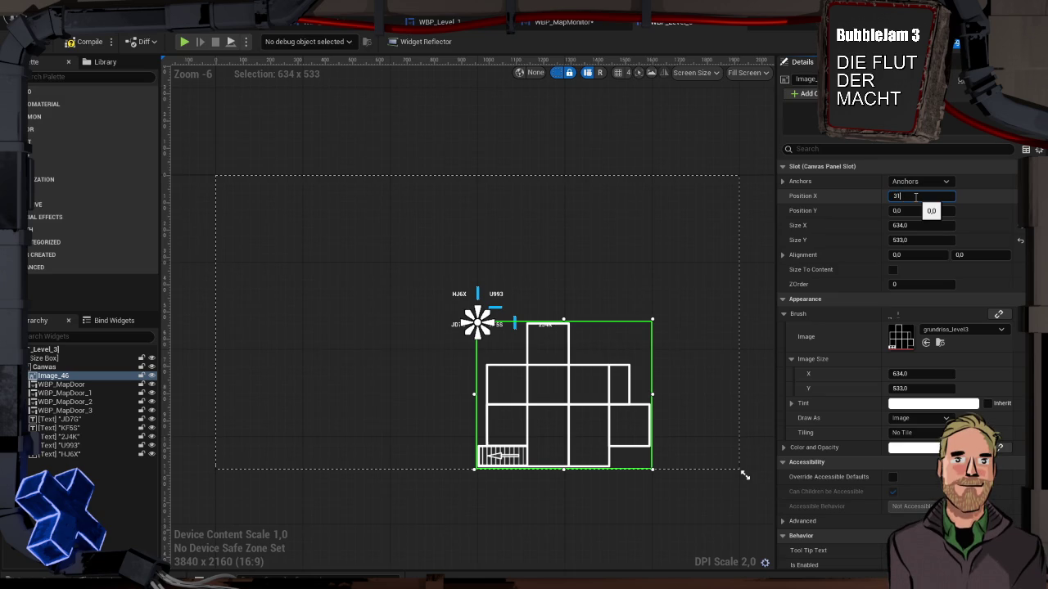
text(7)
key(Return)
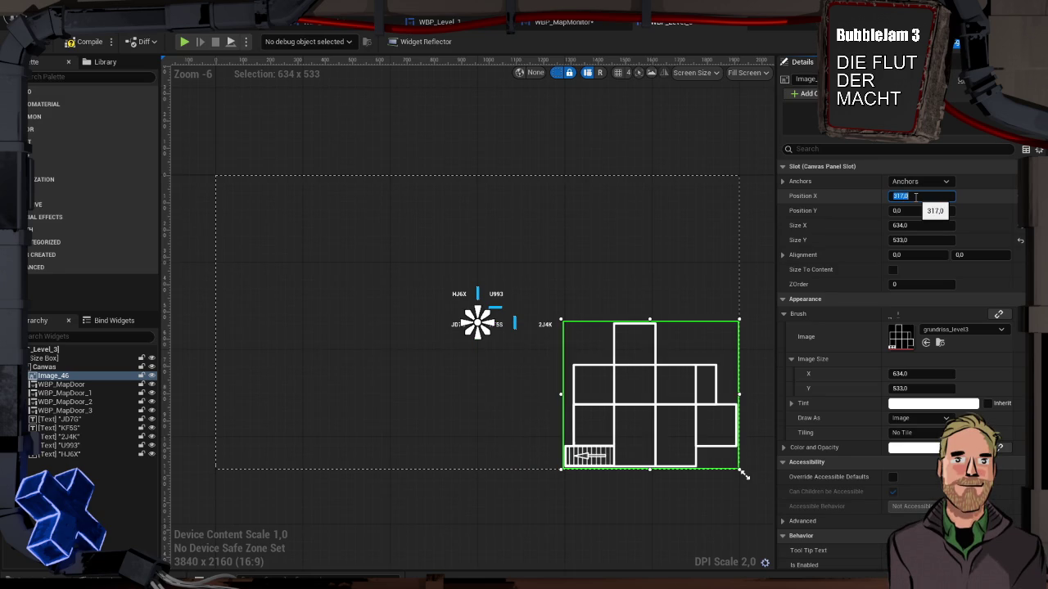
key(Home)
text(-)
key(Return)
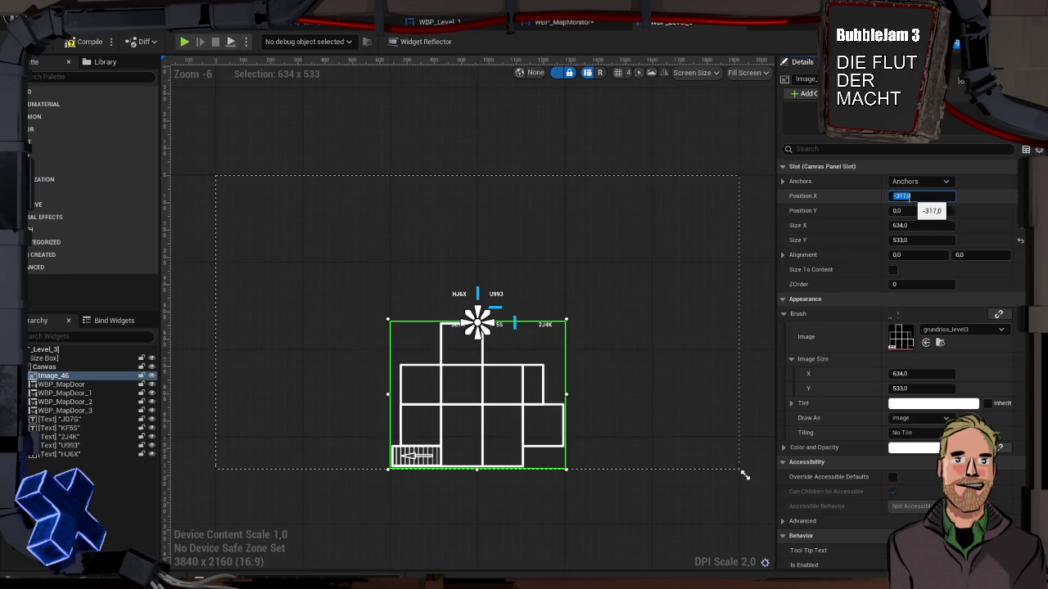
click(925, 212)
text(-)
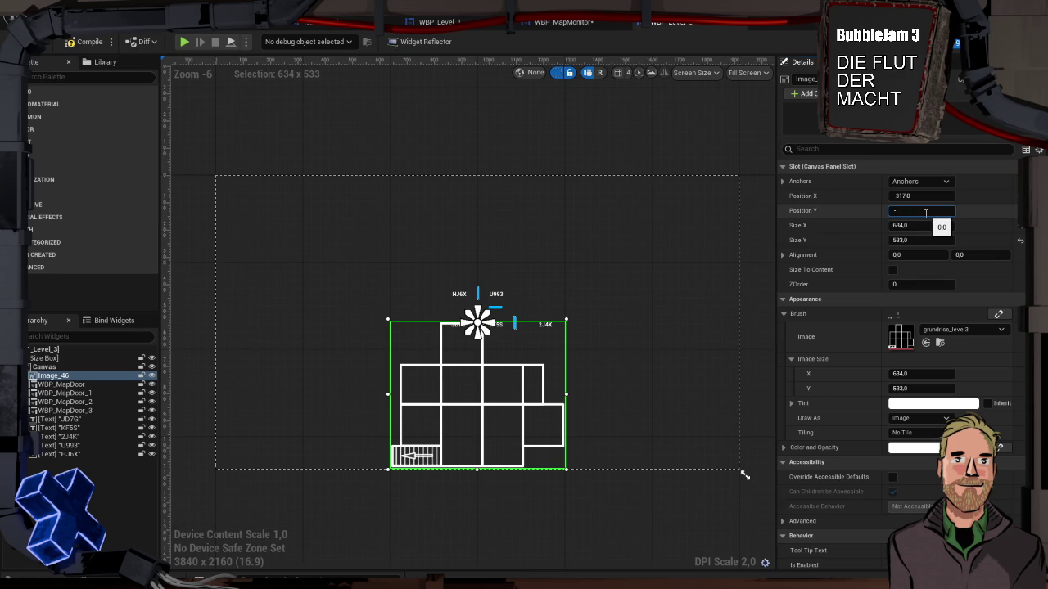
text(265)
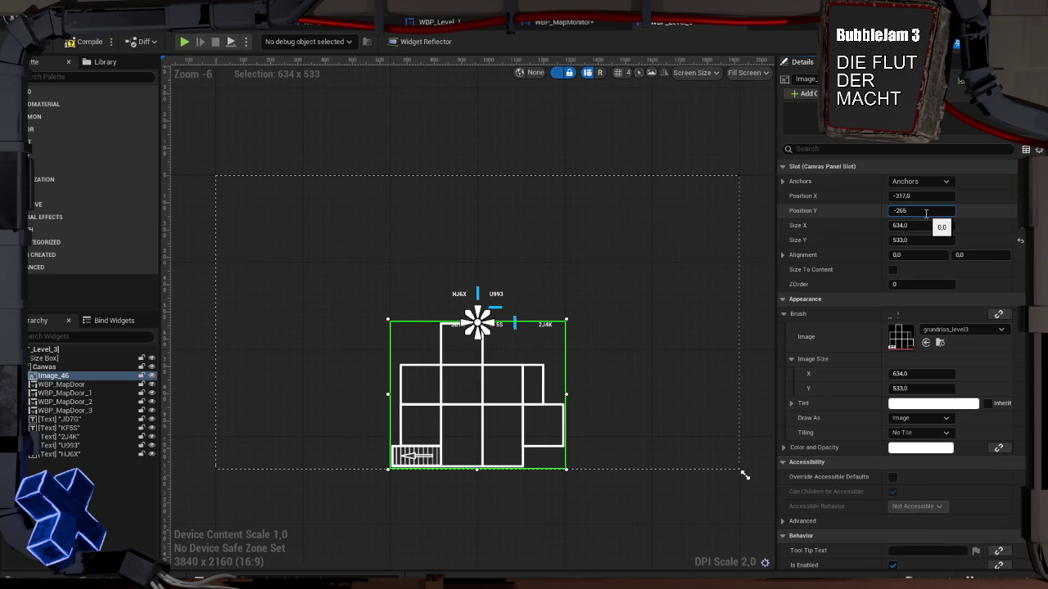
key(Return)
click(650, 328)
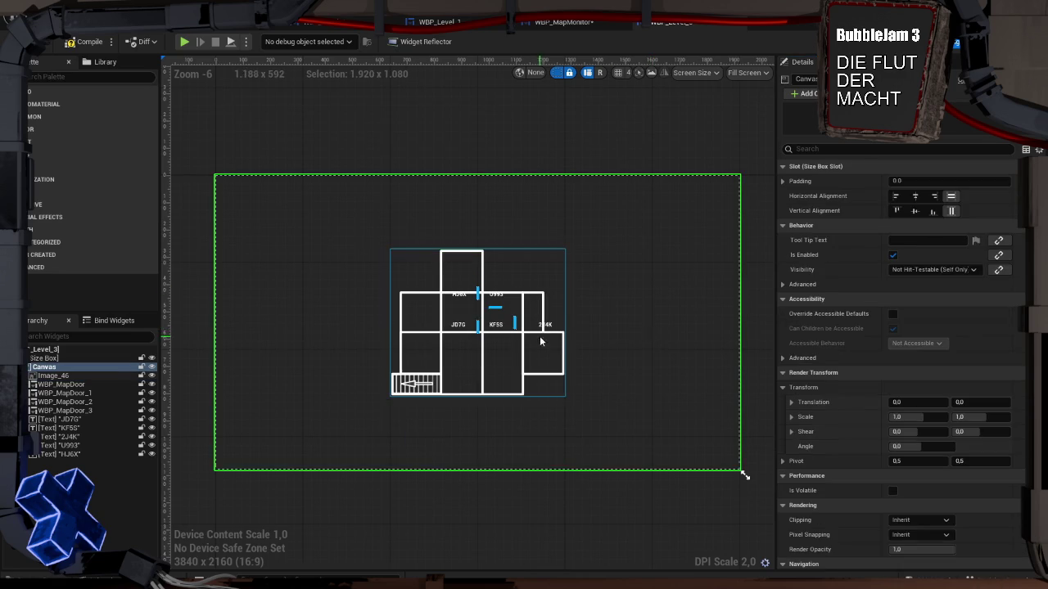
Drag the four door markers onto plan walls, including the left wall and between JD7G and KF5S
scroll(544, 341, up, 5)
scroll(548, 338, down, 2)
drag(512, 339, 699, 321)
scroll(686, 317, down, 2)
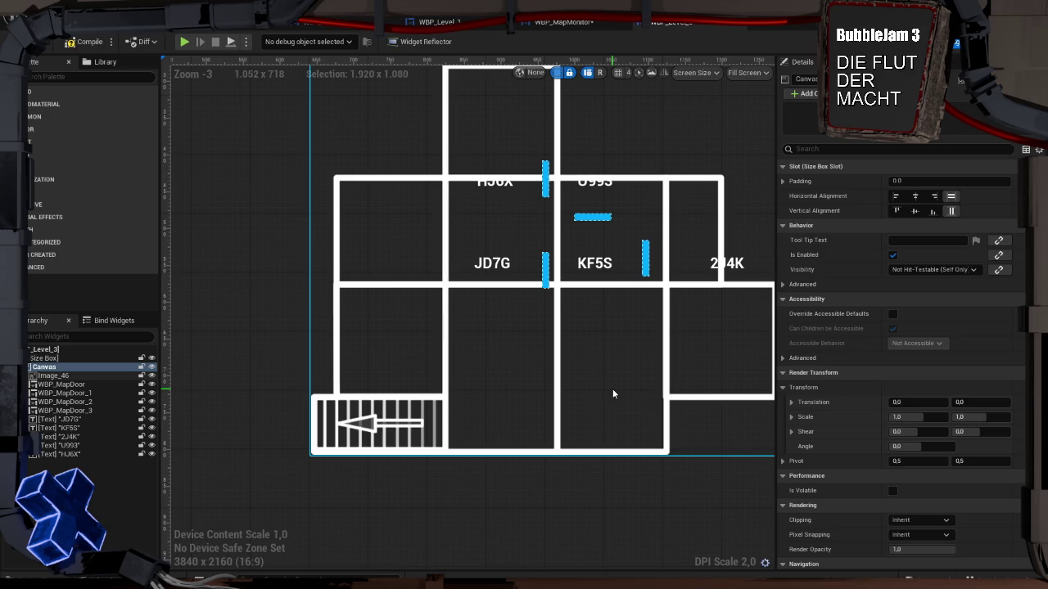
drag(563, 345, 513, 385)
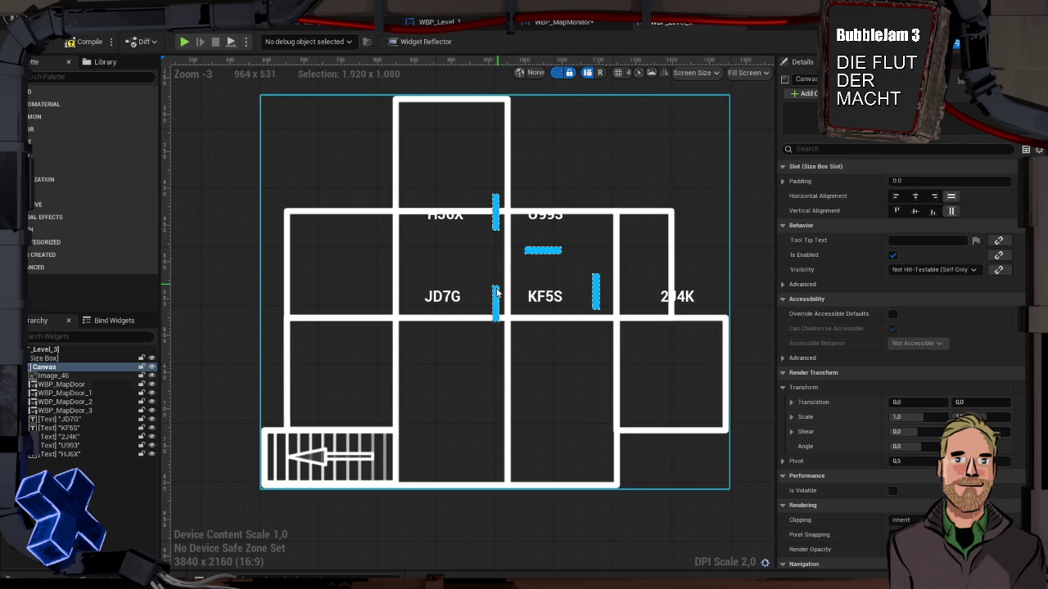
drag(495, 309, 395, 366)
mouse_move(552, 253)
mouse_down()
mouse_move(391, 317)
mouse_move(334, 314)
mouse_up()
drag(496, 226, 396, 276)
drag(595, 302, 506, 275)
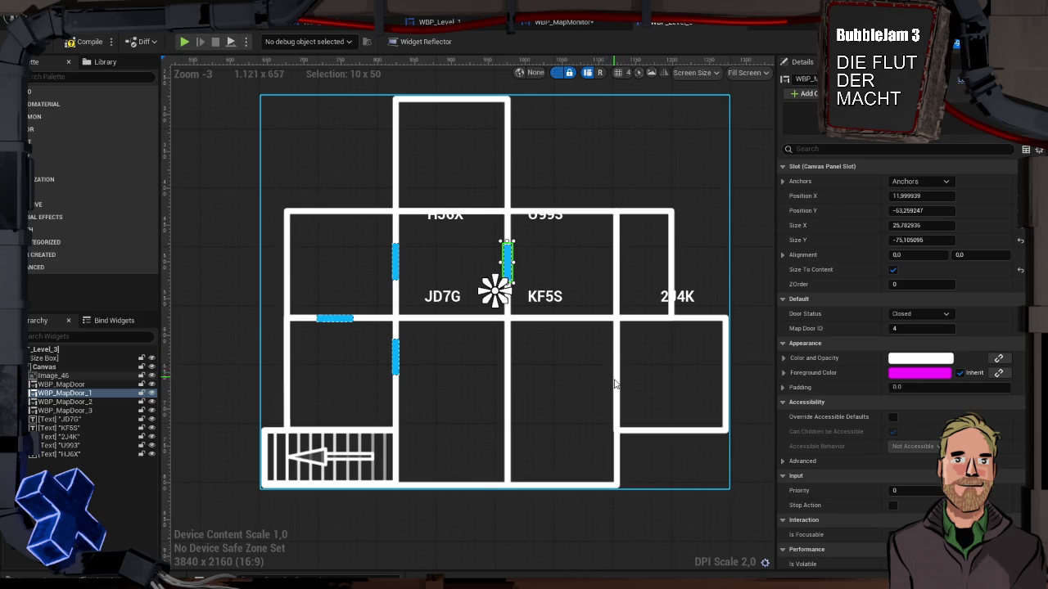
Duplicate door markers onto the wall below KF5S and the wall left of 2J4K
click(330, 319)
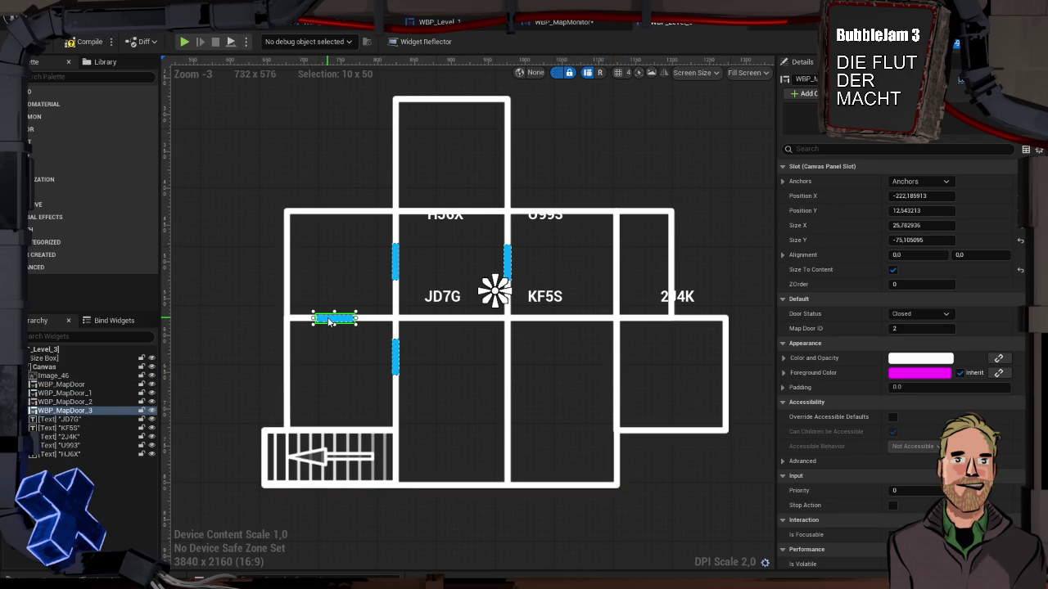
key(ctrl+d)
drag(499, 313, 566, 333)
click(507, 262)
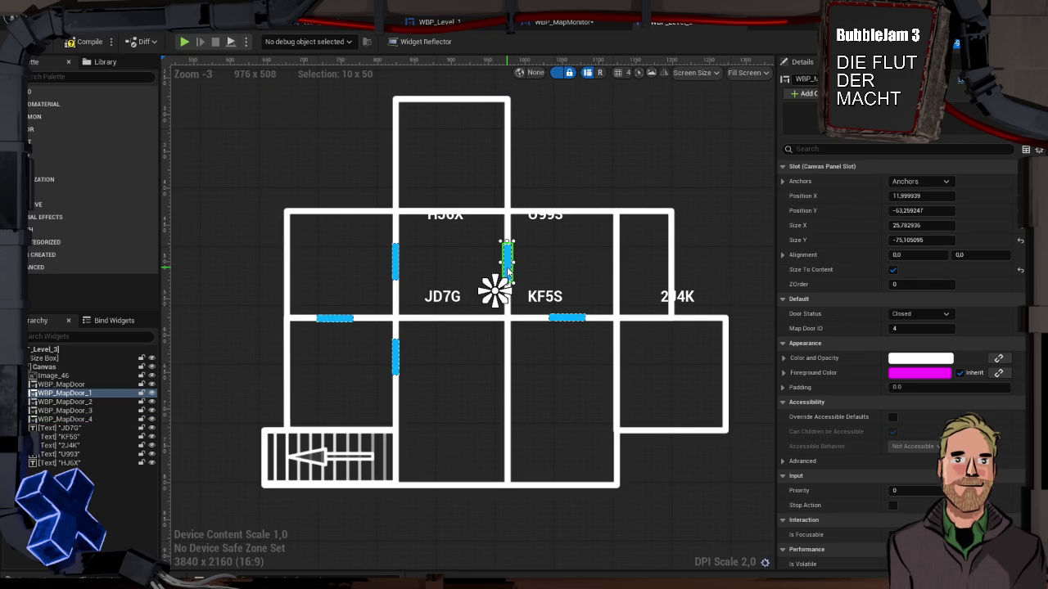
key(ctrl+d)
mouse_move(499, 323)
mouse_down()
mouse_move(564, 321)
mouse_move(617, 278)
mouse_up()
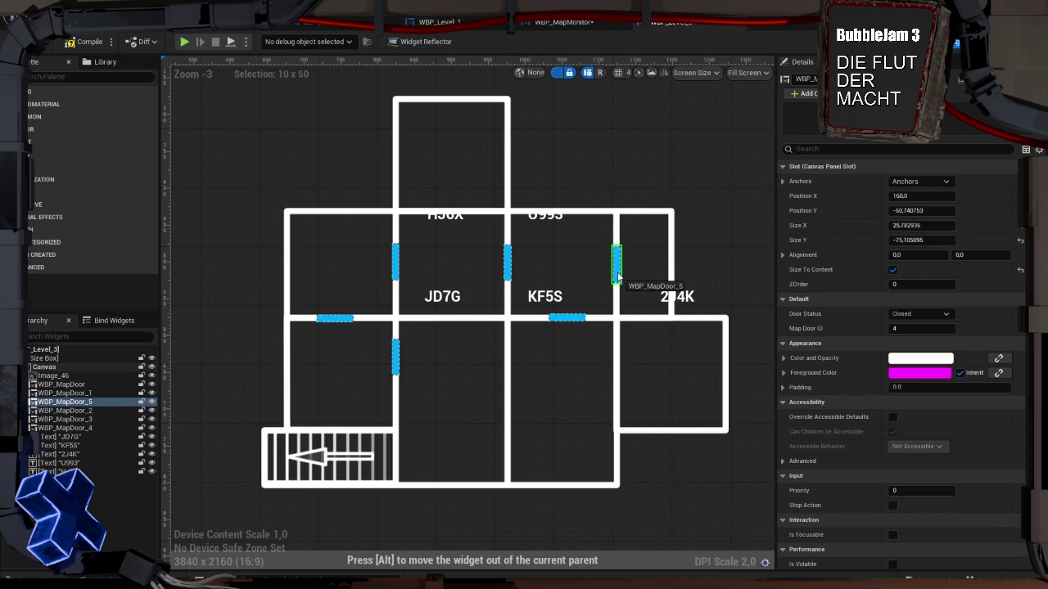
Add two more door copies, under HJ6X's room and on the lower right wall
click(573, 318)
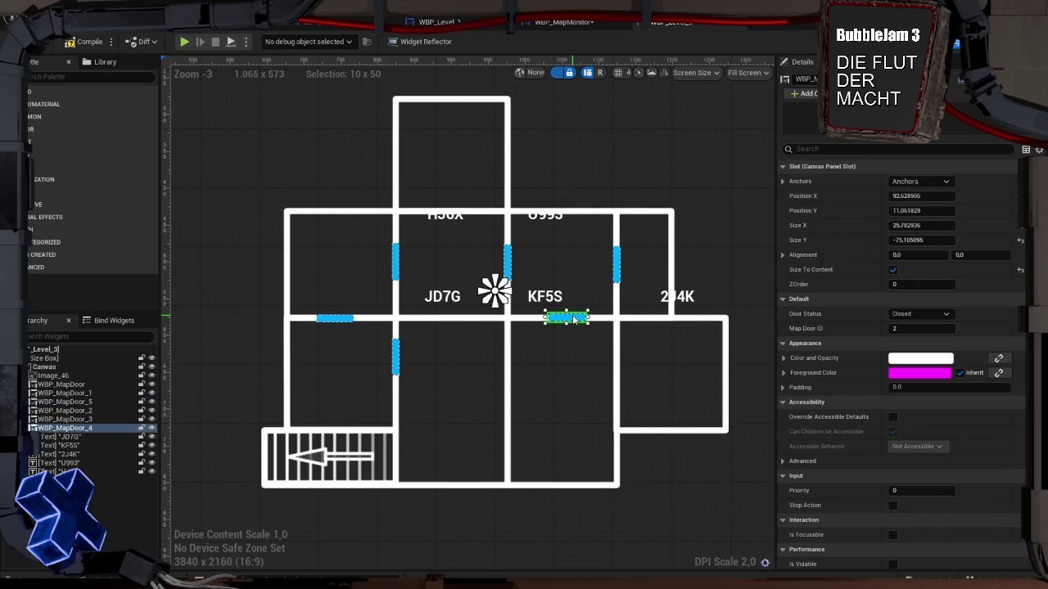
key(ctrl+d)
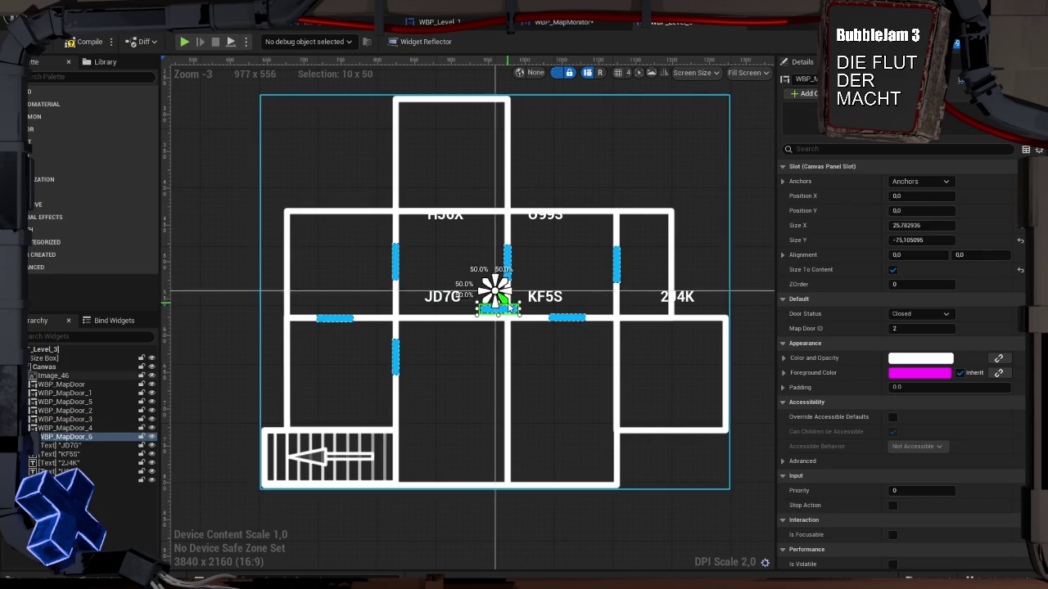
drag(495, 315, 451, 208)
click(507, 262)
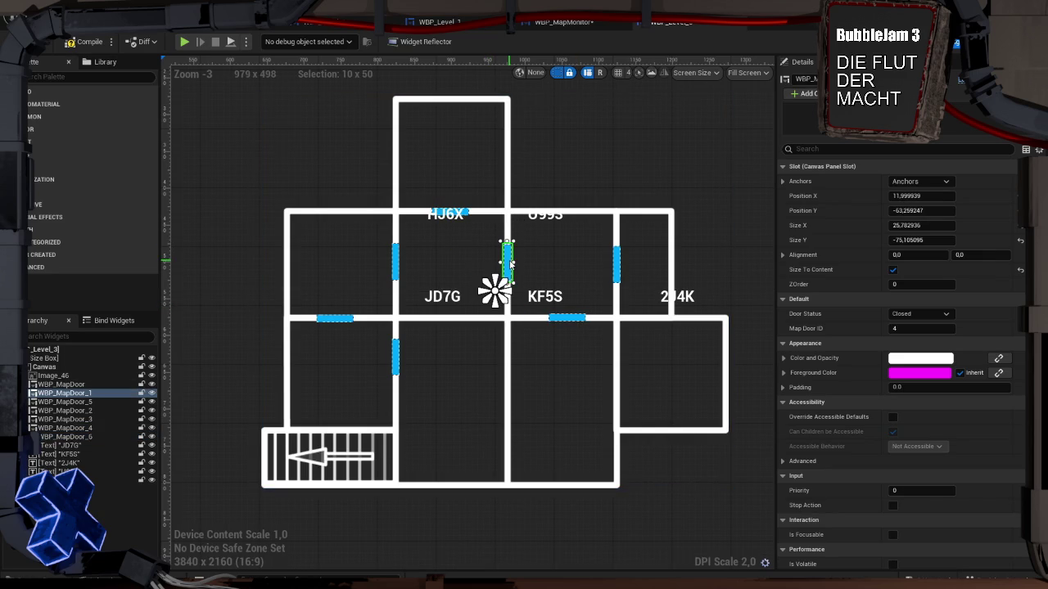
key(ctrl+d)
drag(495, 315, 617, 388)
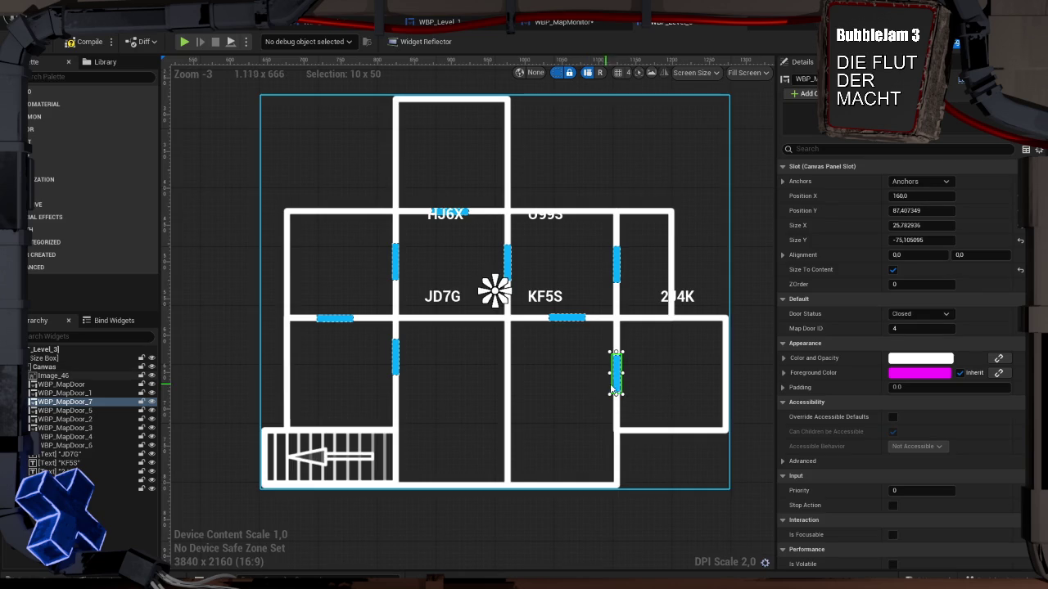
Move the HJ6X label up into the top room
click(589, 389)
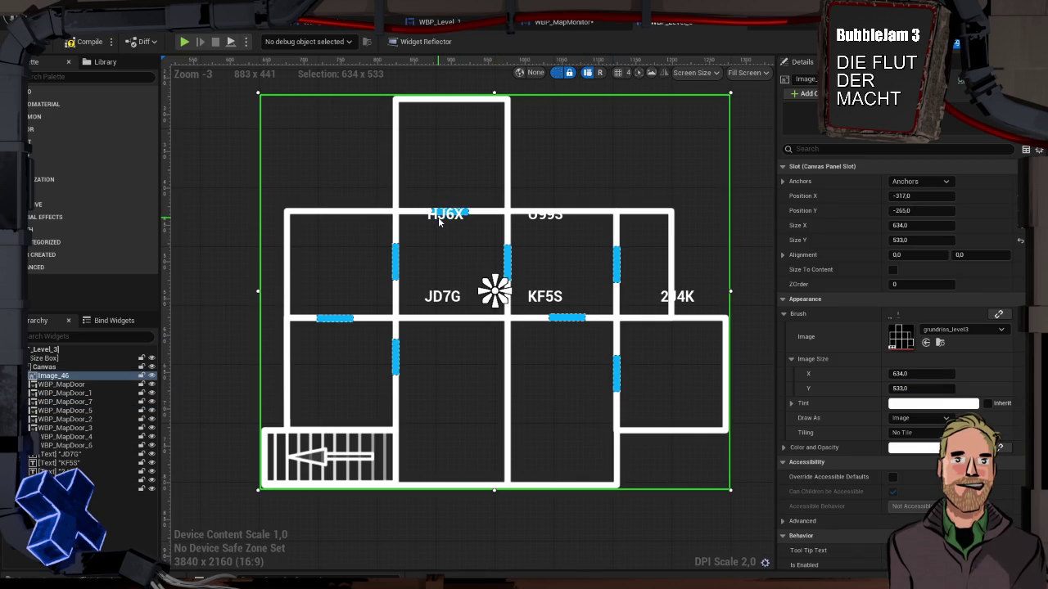
drag(438, 216, 438, 160)
click(540, 217)
Move U993, JD7G, KF5S and 2J4K labels into the left, lower-left, middle and right rooms
mouse_move(544, 220)
mouse_down()
mouse_move(343, 267)
mouse_move(353, 276)
mouse_up()
click(438, 299)
drag(439, 298, 340, 376)
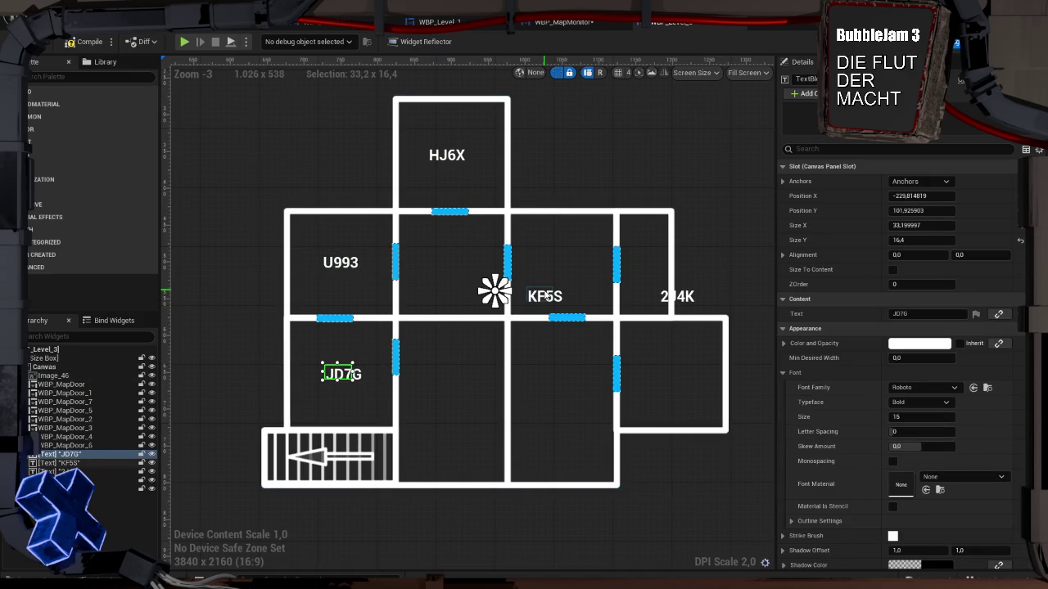
drag(545, 295, 448, 269)
click(671, 298)
drag(670, 298, 555, 278)
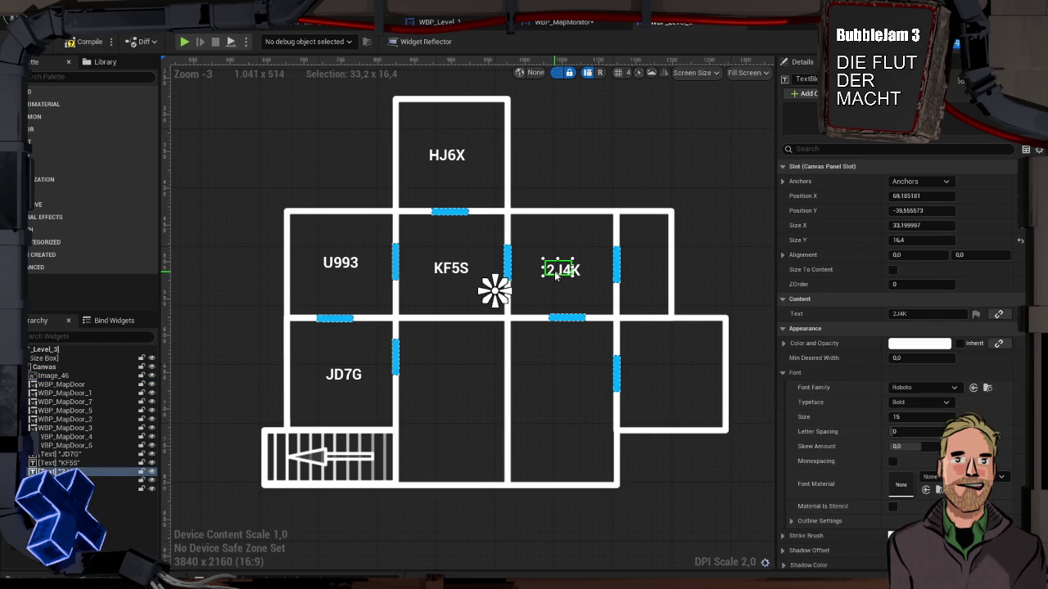
drag(559, 276, 561, 276)
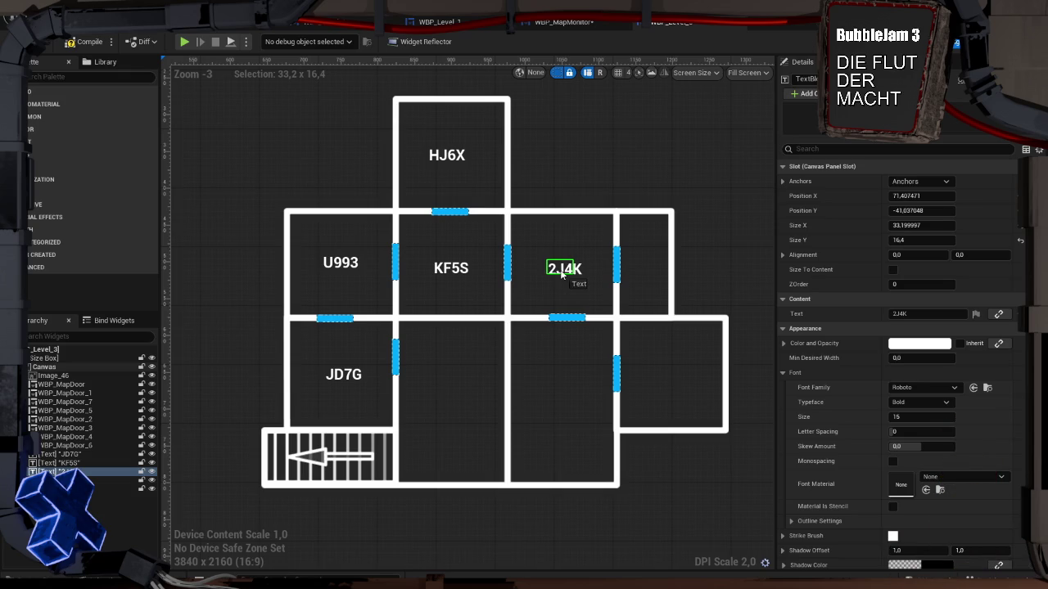
Copy the 2J4K label into the narrow right, lower-middle and lower-right empty rooms
key(ctrl+c)
key(ctrl+v)
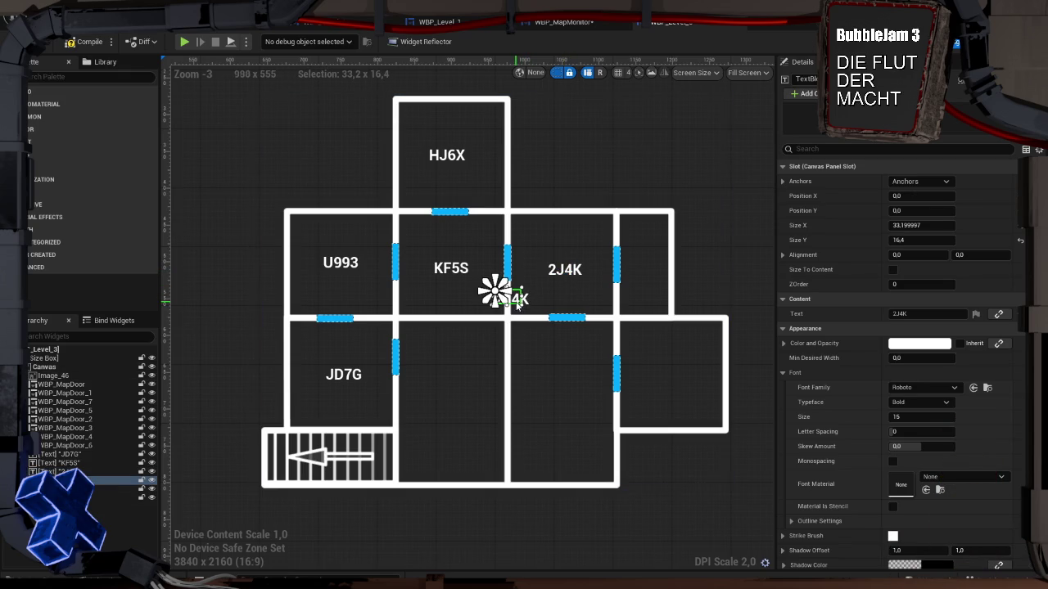
mouse_move(517, 304)
mouse_down()
mouse_move(635, 290)
mouse_move(649, 278)
mouse_up()
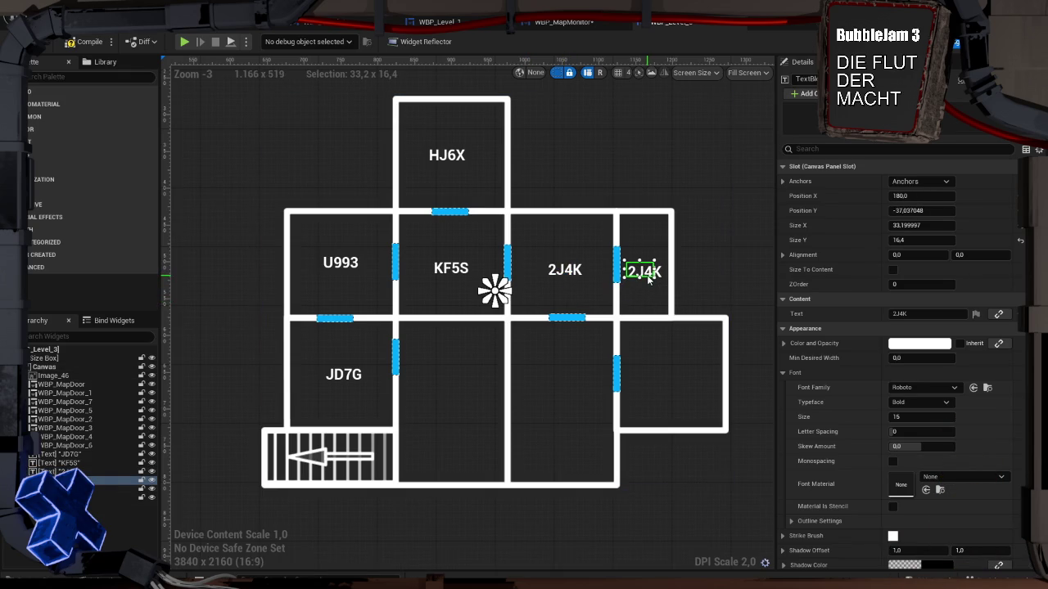
key(ctrl+v)
mouse_move(540, 326)
mouse_down()
mouse_move(556, 358)
mouse_move(538, 346)
mouse_move(534, 325)
mouse_move(566, 378)
mouse_up()
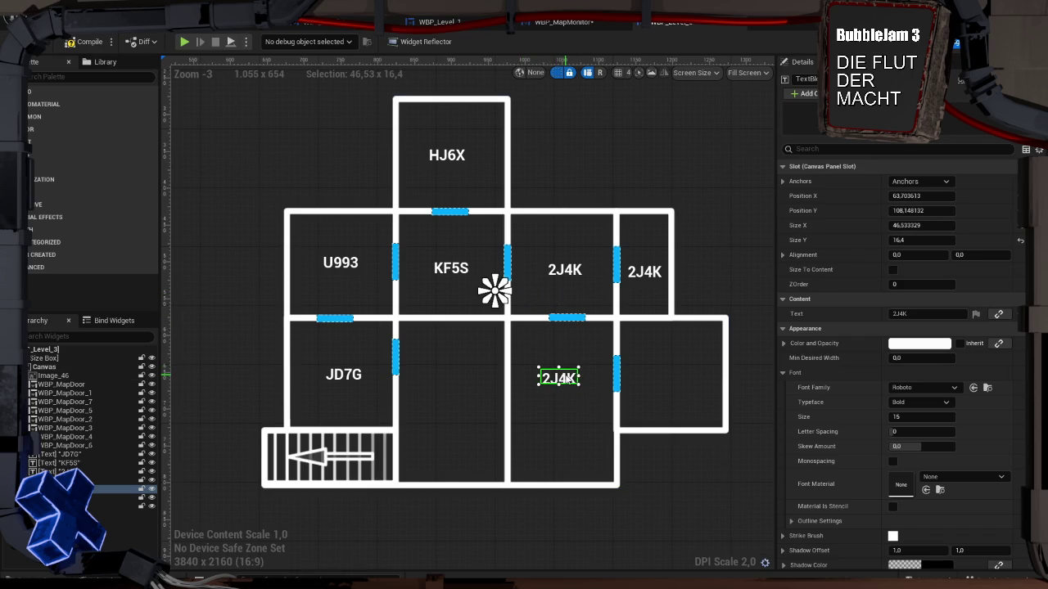
key(ctrl+d)
mouse_move(496, 296)
mouse_down()
mouse_move(516, 324)
mouse_move(463, 380)
mouse_up()
key(ctrl+d)
drag(522, 301, 681, 384)
click(707, 344)
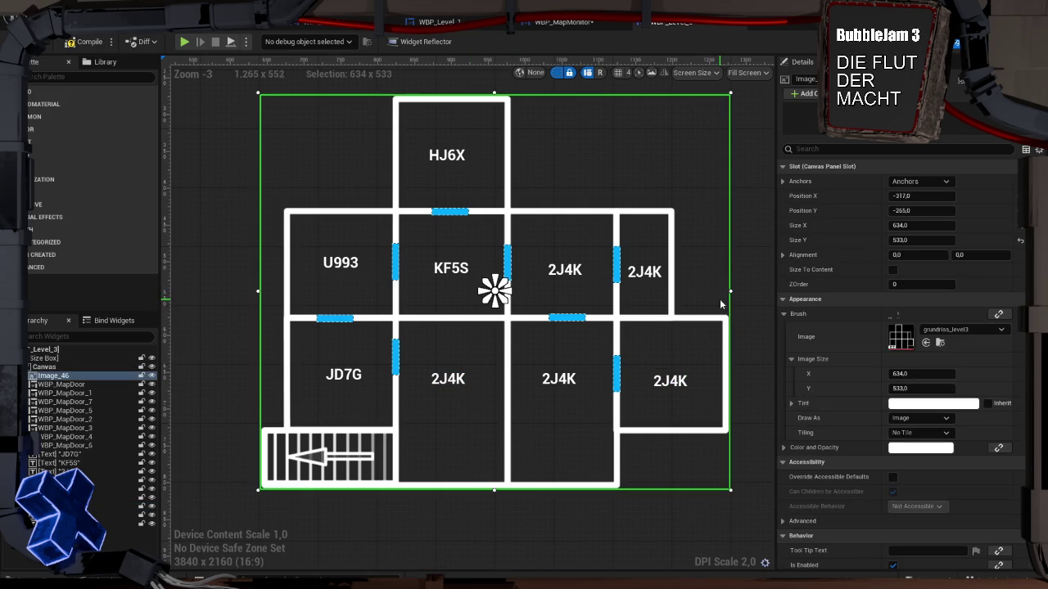
Rename the HJ6X and U993 labels to 5DH6 and D45H
click(451, 157)
click(921, 314)
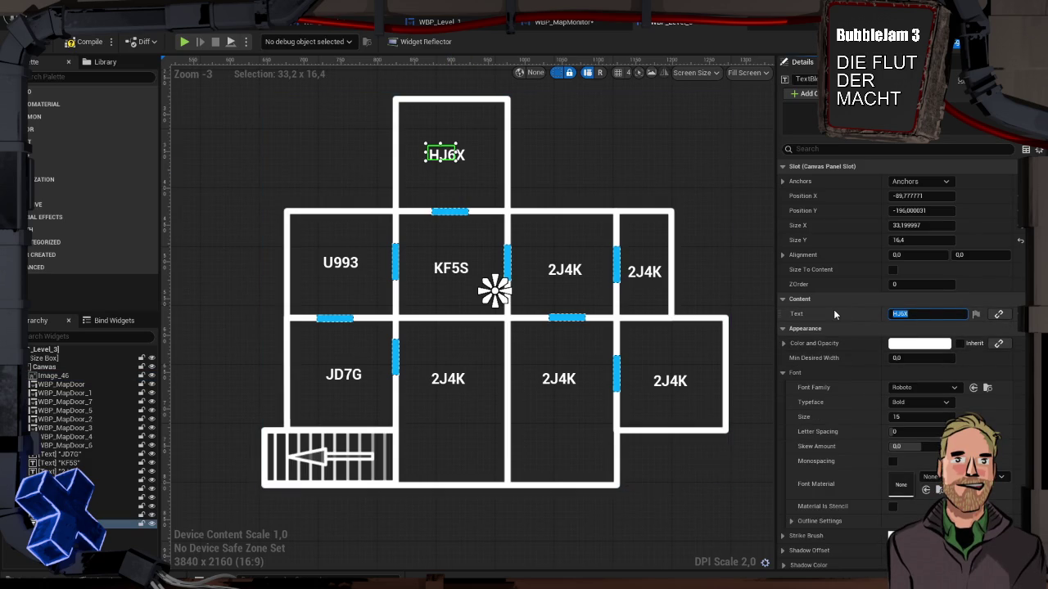
text(5dhg6)
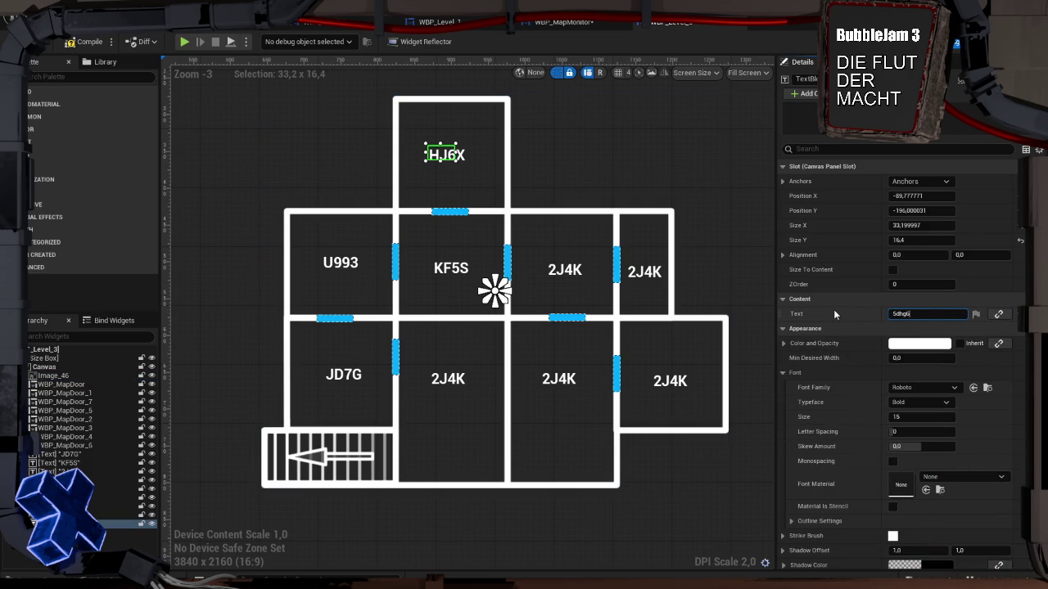
key(ctrl+a)
text(5DH6)
key(Return)
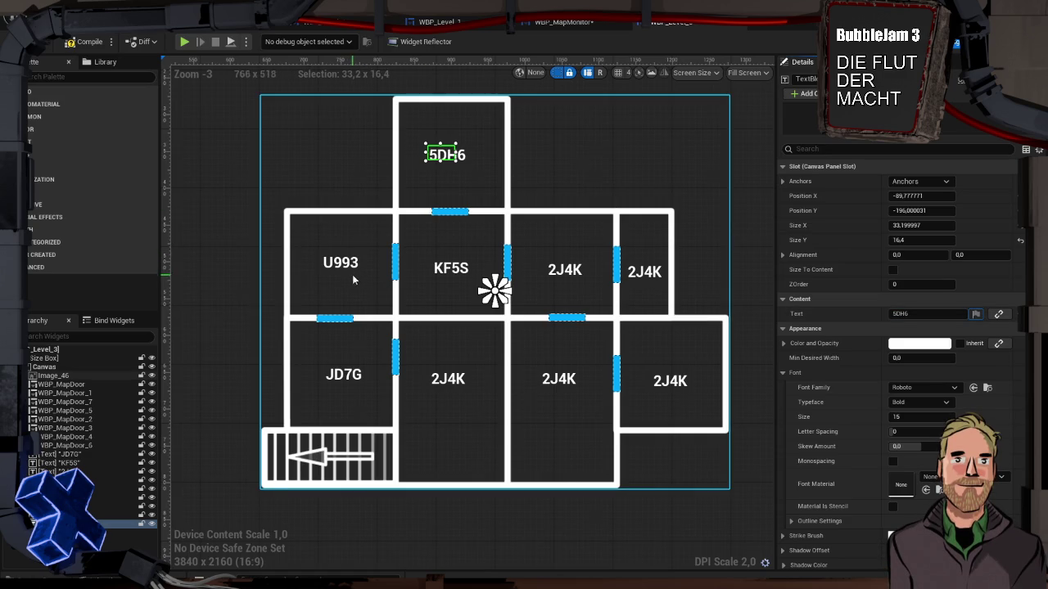
click(348, 265)
click(897, 313)
text(f45)
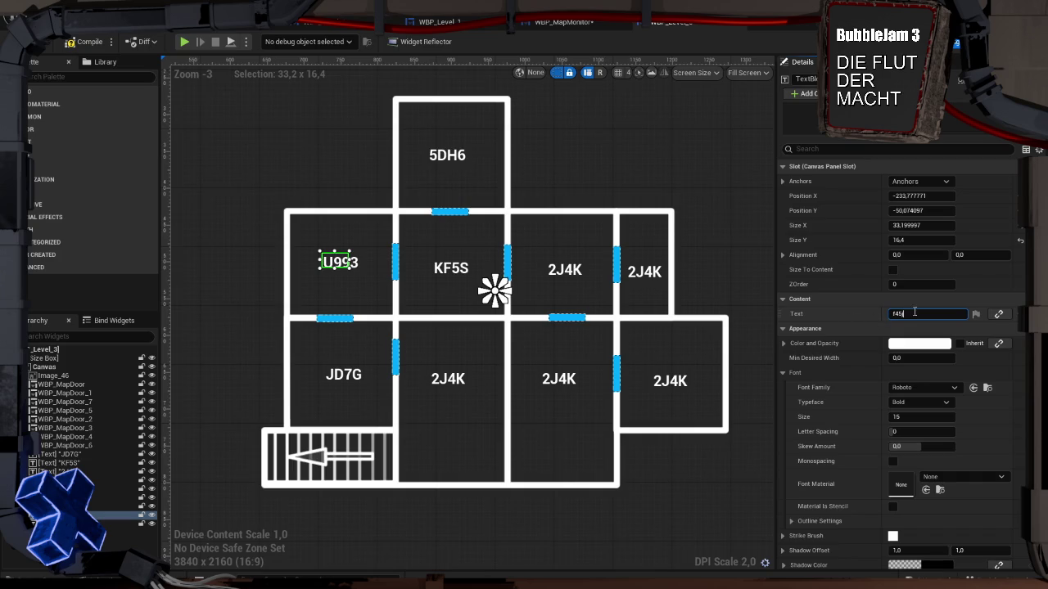
key(ctrl+a)
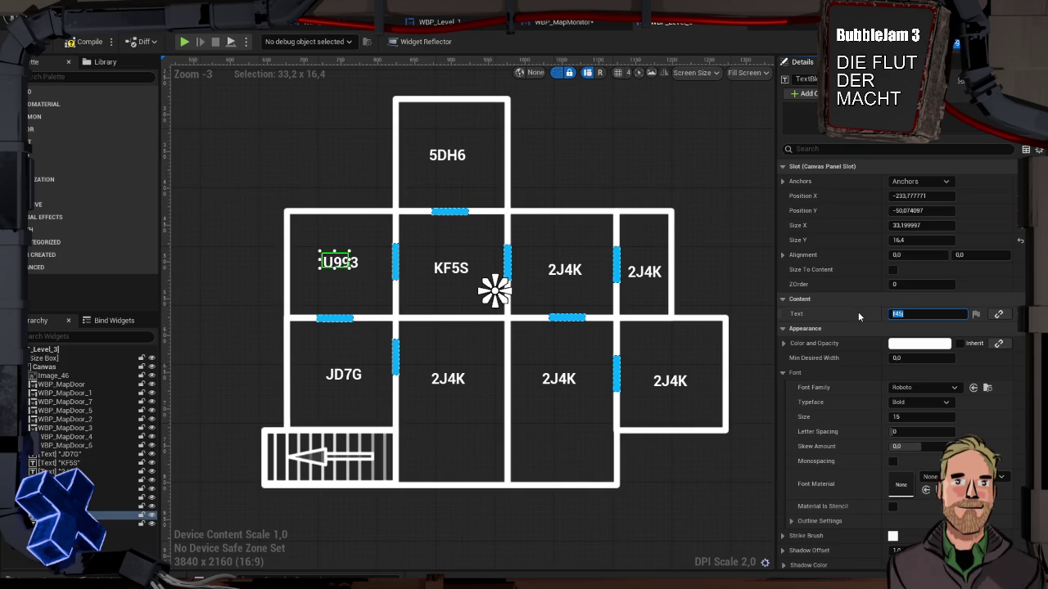
text(D45HJ)
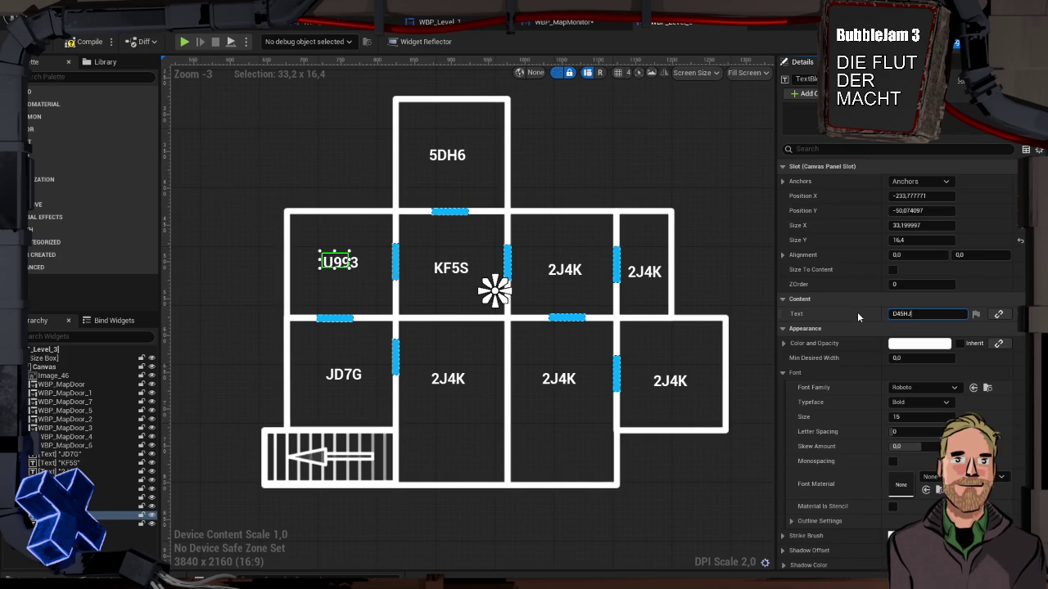
key(BackSpace)
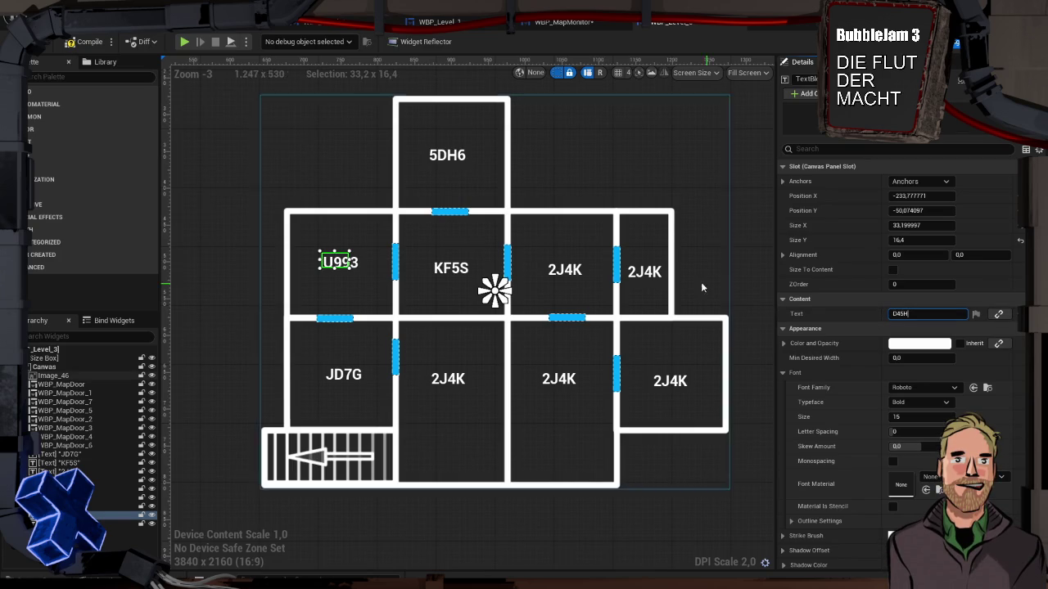
Rename the KF5S label and two 2J4K labels to T5S6, HH5D and 7H3E
click(438, 269)
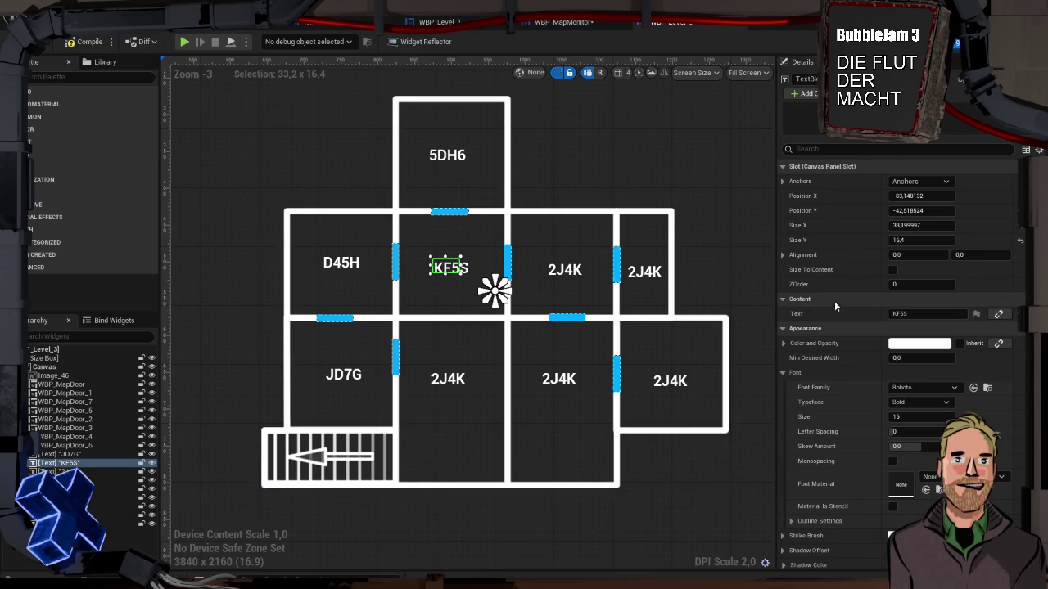
click(890, 316)
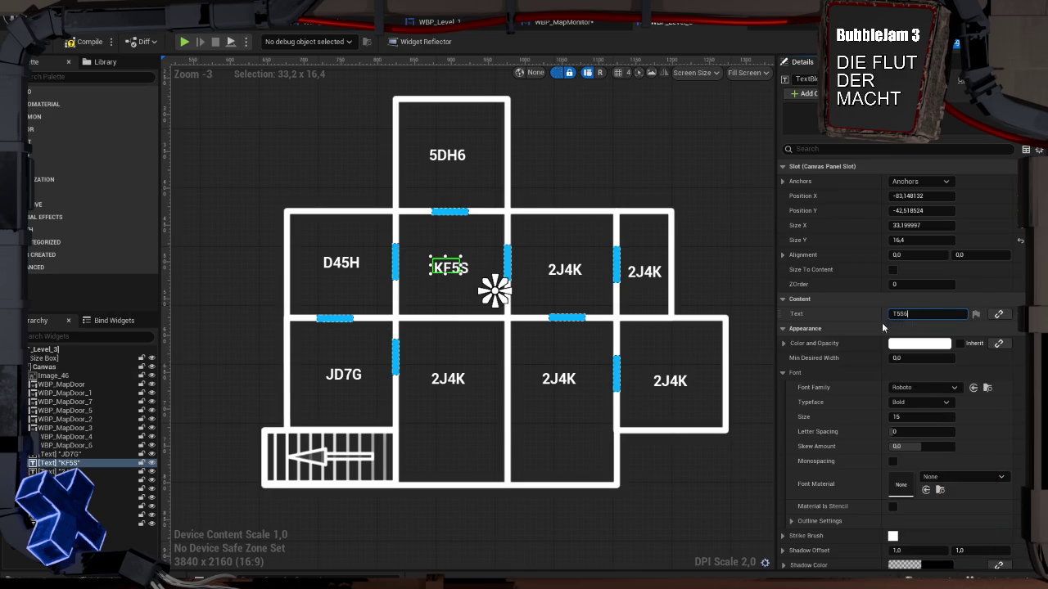
click(563, 271)
click(883, 313)
text(HH5D)
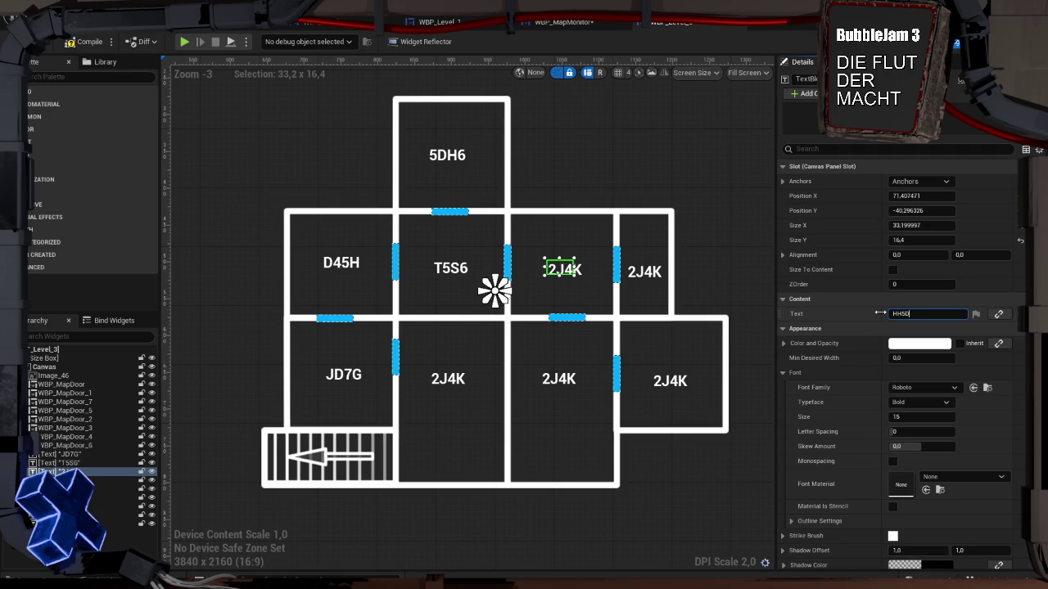
click(642, 271)
click(945, 314)
text(7H3E)
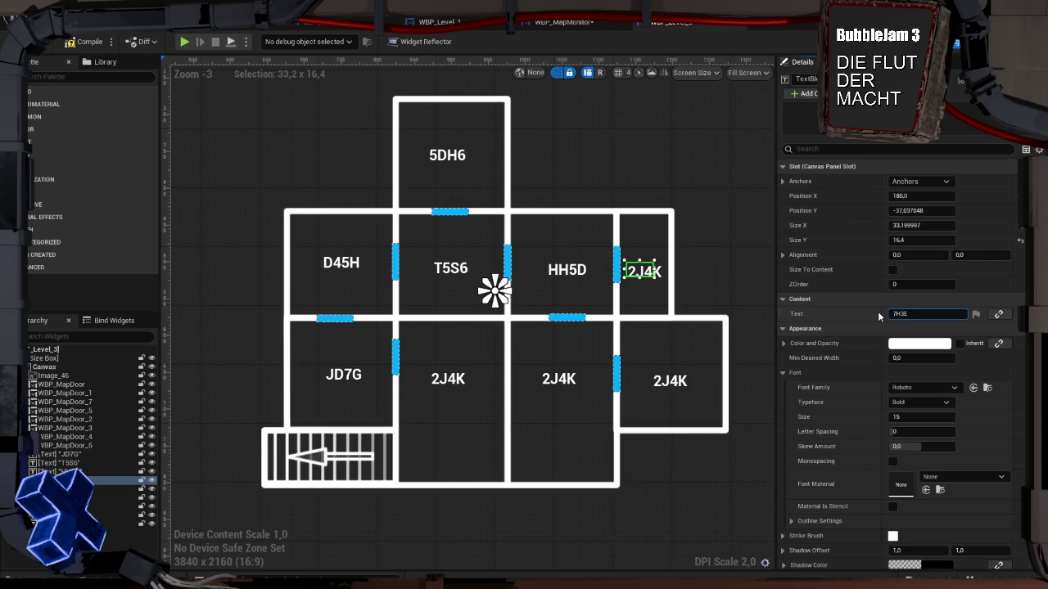
key(Return)
Rename the JD7G label in the lower-left room to F88R
click(370, 381)
click(341, 375)
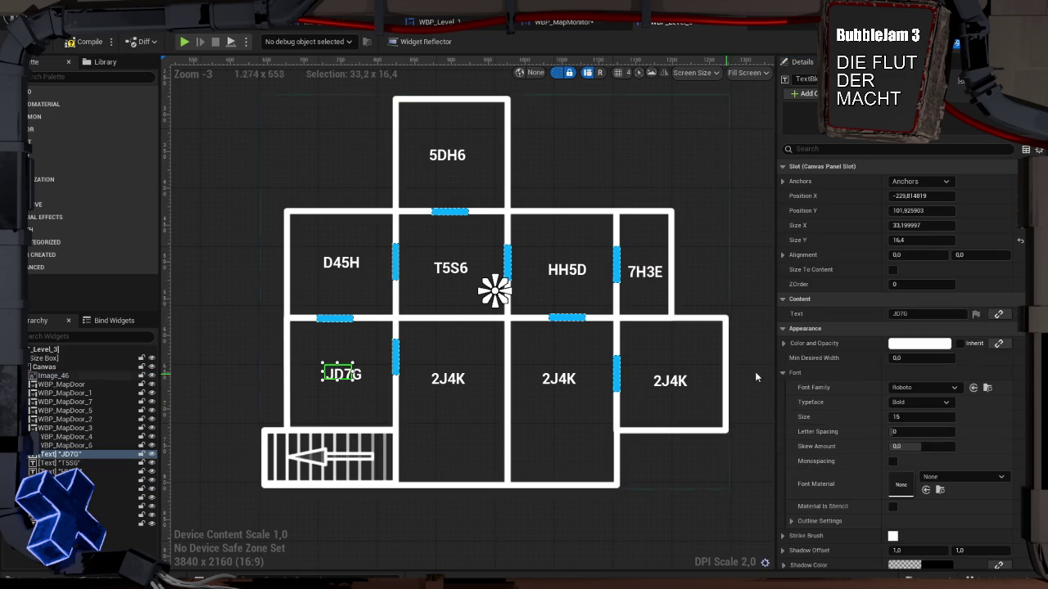
click(915, 318)
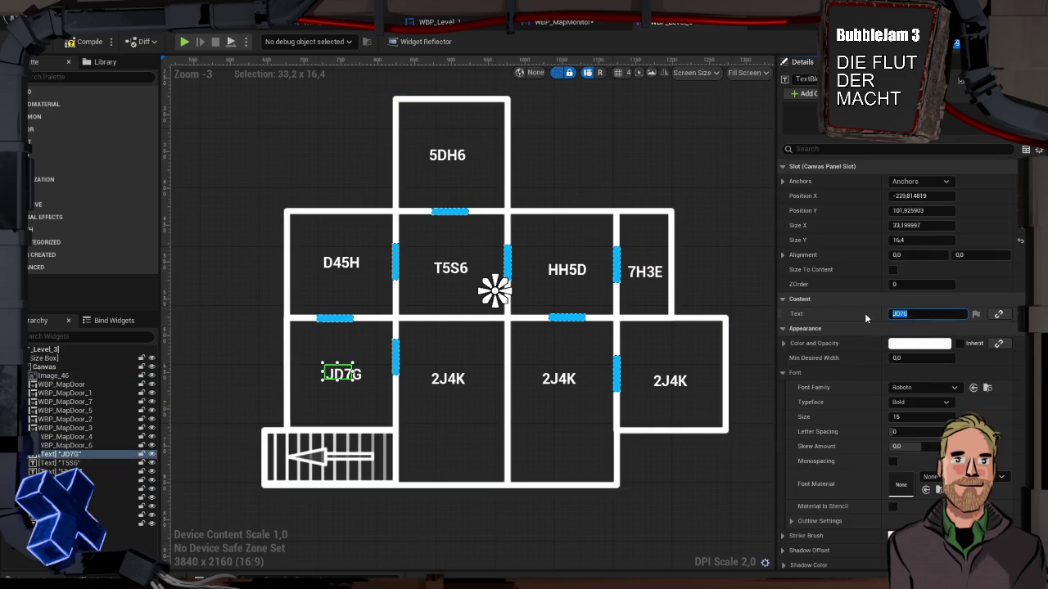
text(F)
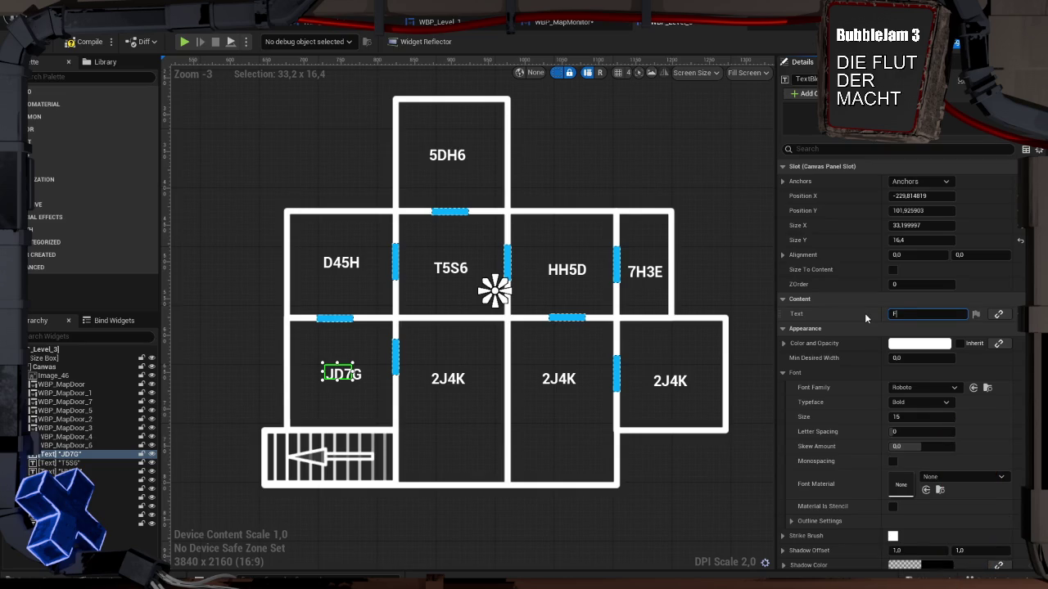
key(BackSpace)
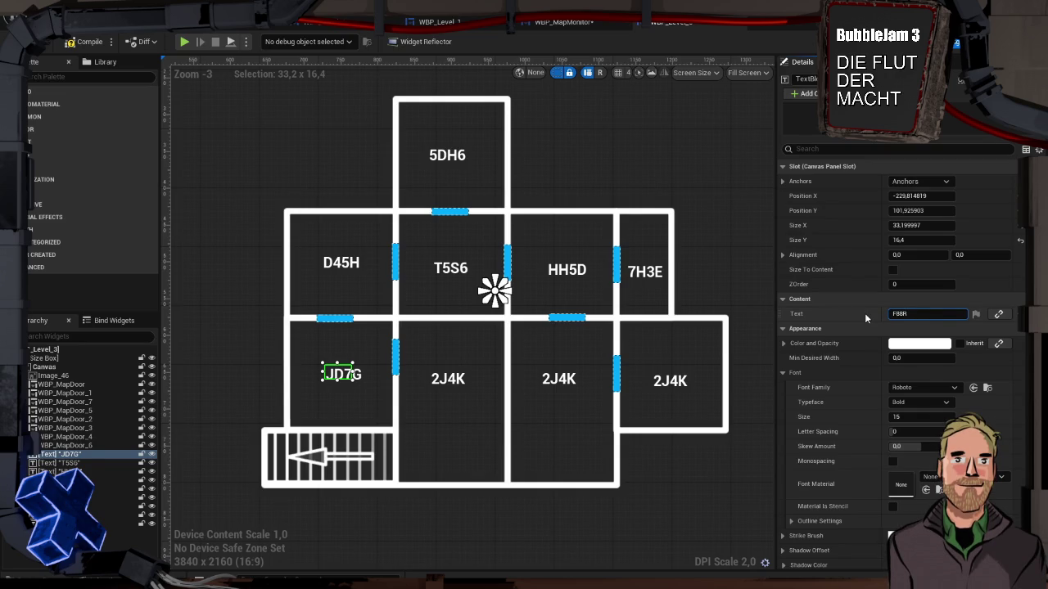
key(Return)
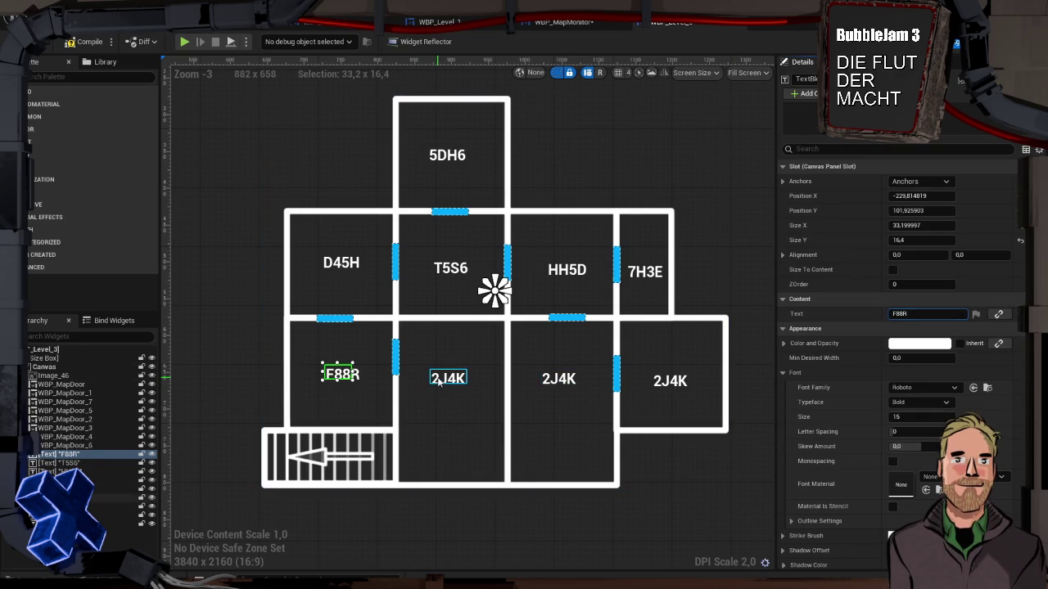
Rename the bottom-row 2J4K labels to CO94, HS52 and ZX46
click(440, 378)
click(900, 314)
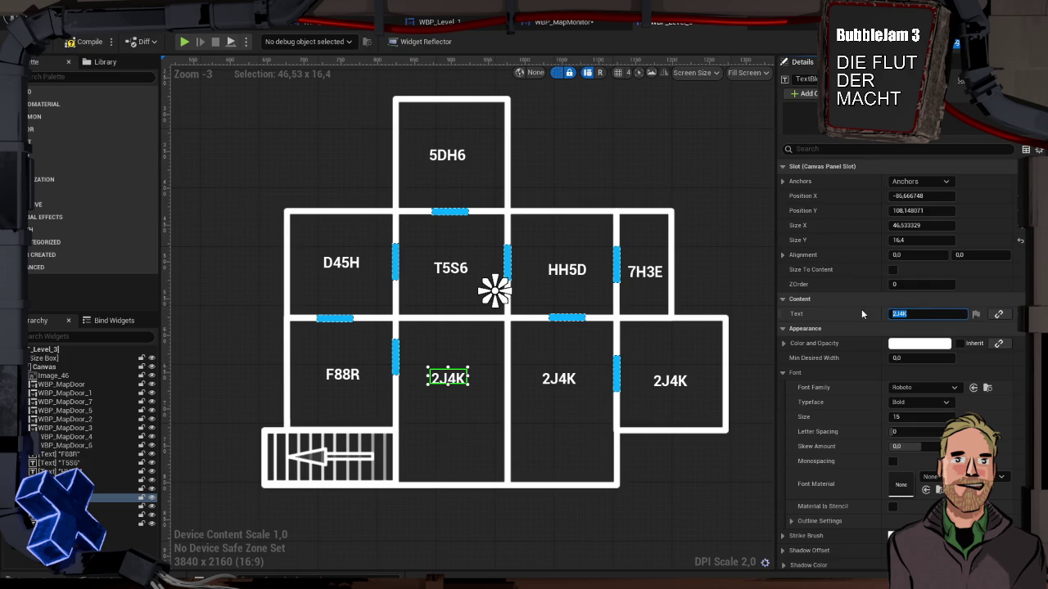
text(C094)
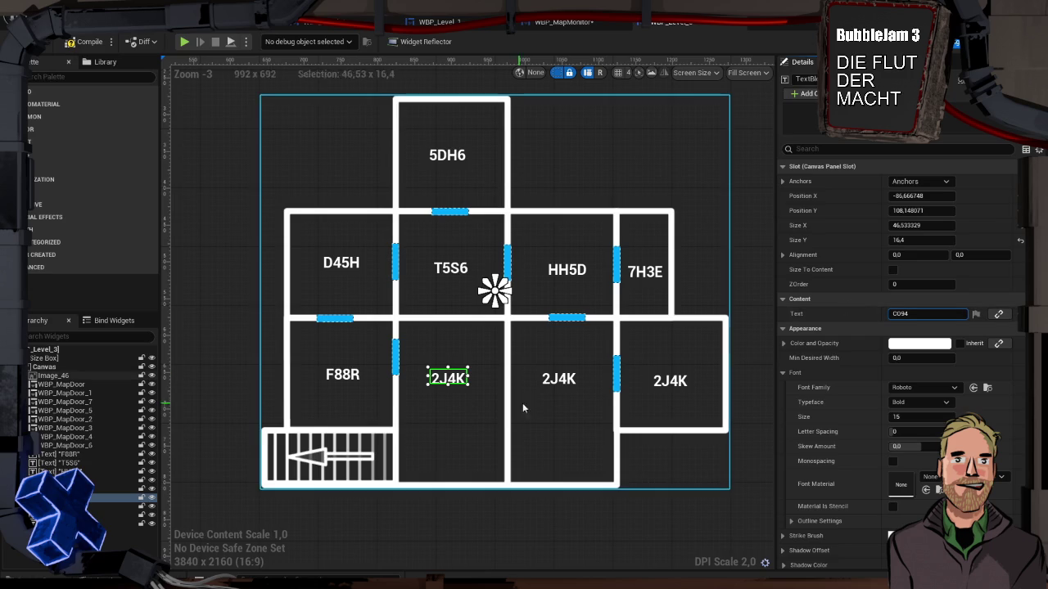
click(558, 378)
click(900, 314)
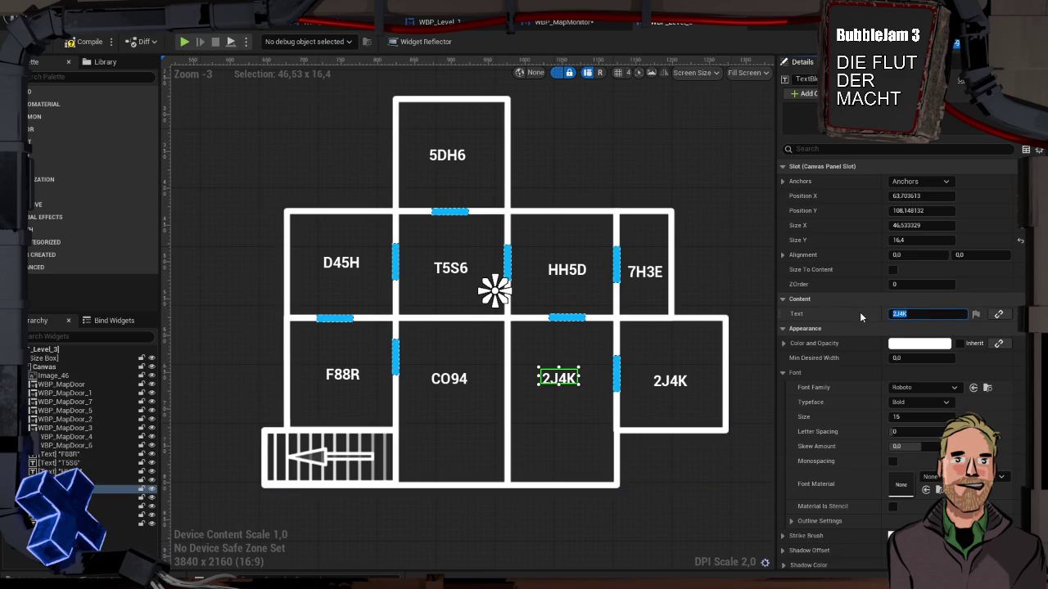
text(H5S2)
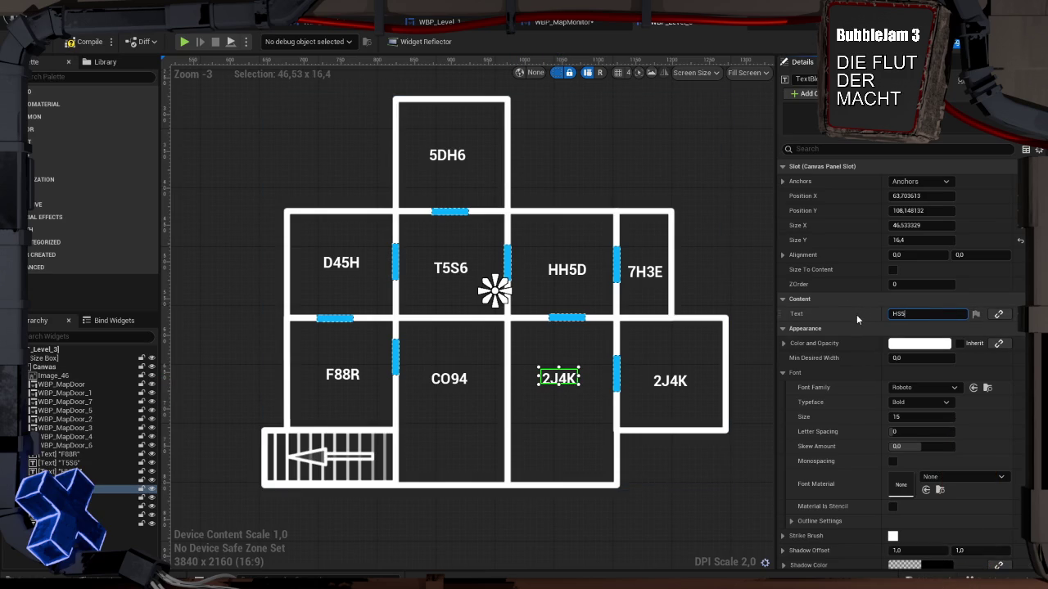
key(Return)
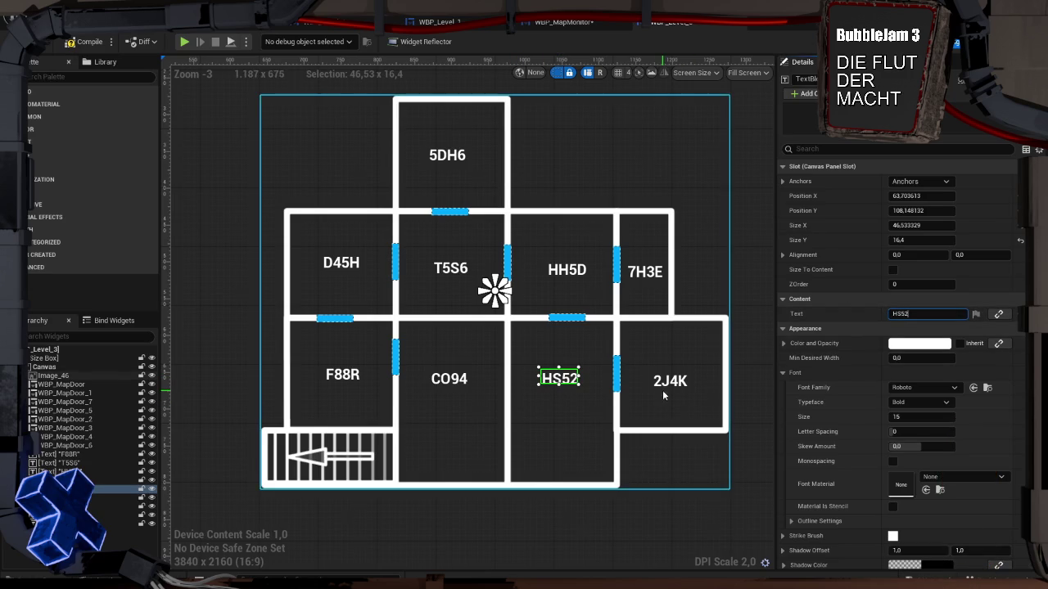
click(663, 386)
click(901, 314)
text(ZX4G)
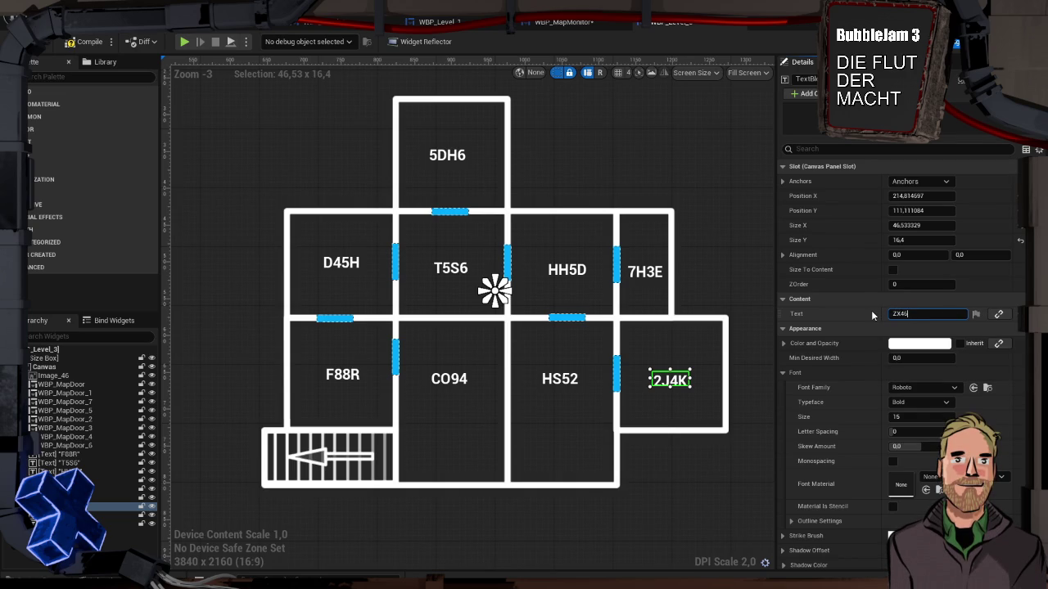
text(6)
key(Return)
click(737, 262)
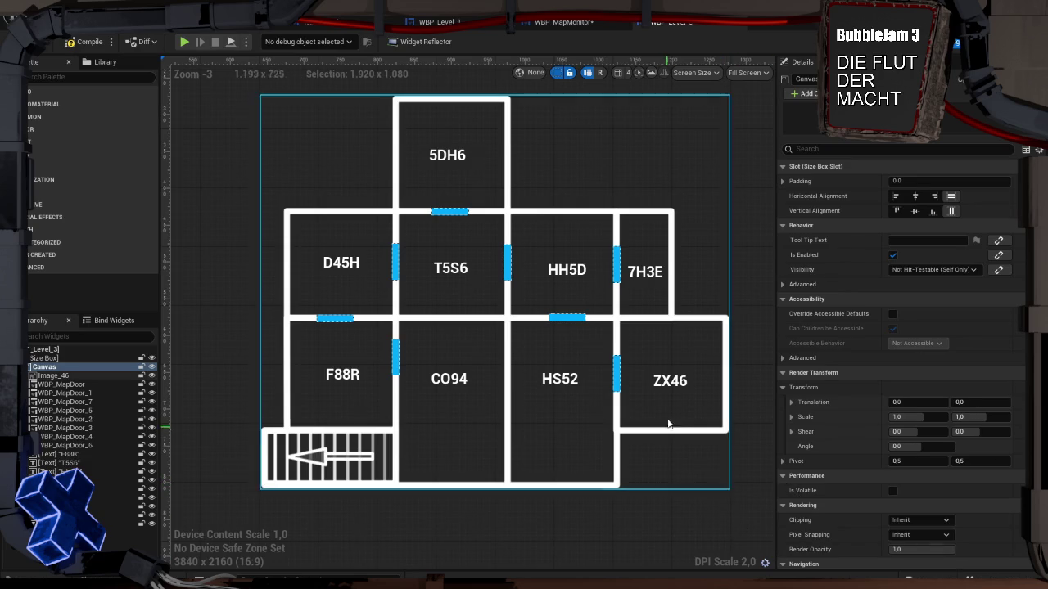
click(464, 212)
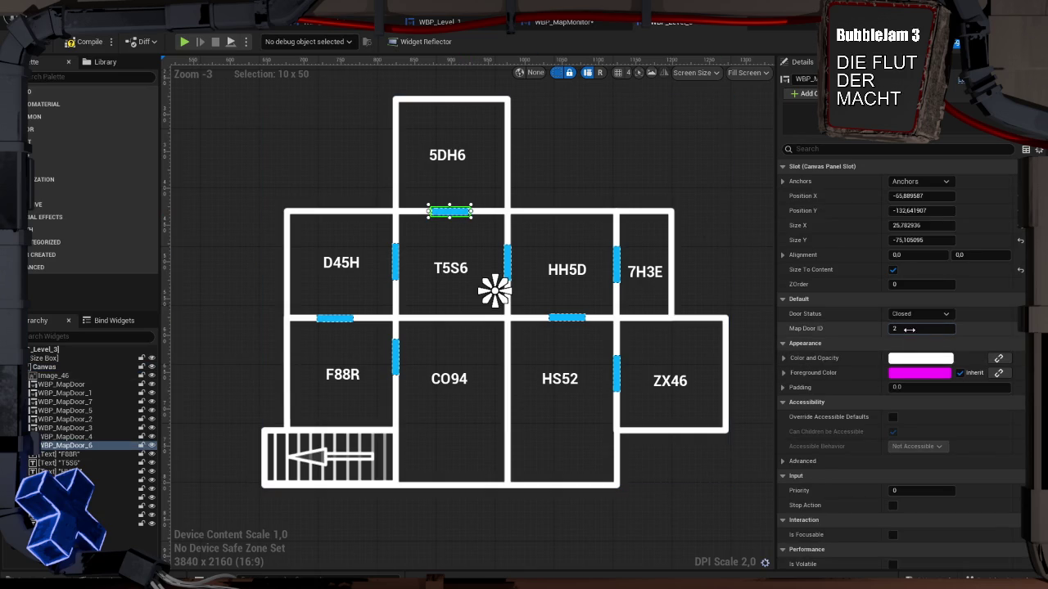
Edit the Map Door IDs of the doors between D45H–T5S6, T5S6–HH5D and D45H–F88R
click(909, 329)
click(396, 263)
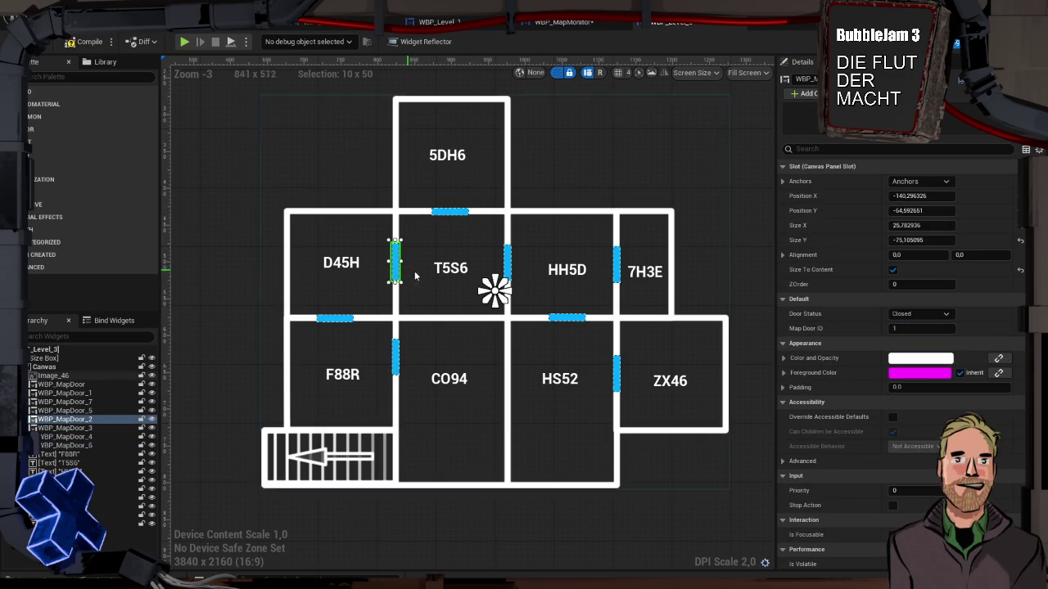
click(901, 328)
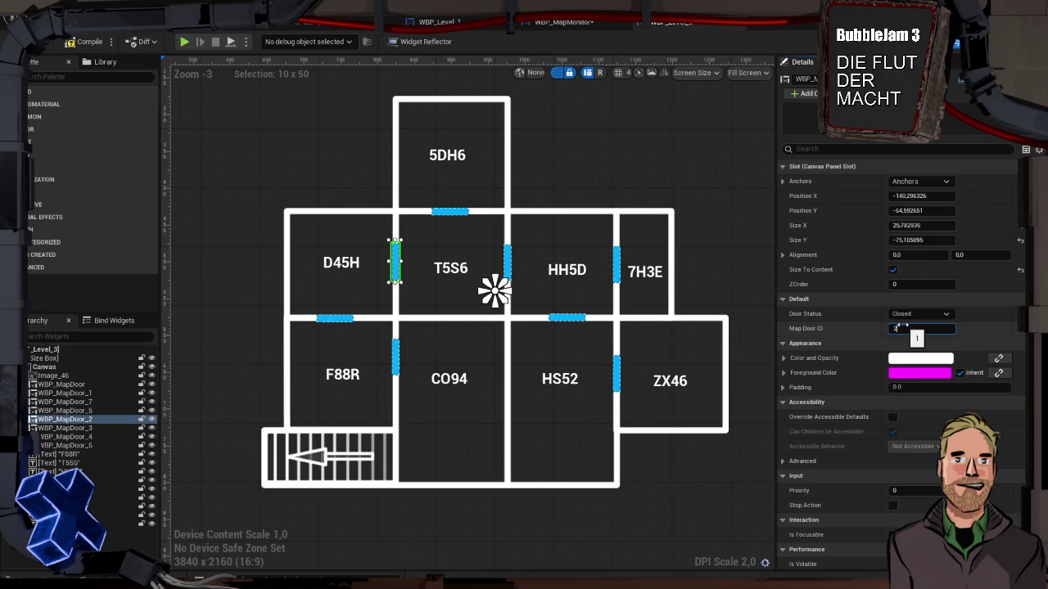
click(508, 262)
click(912, 327)
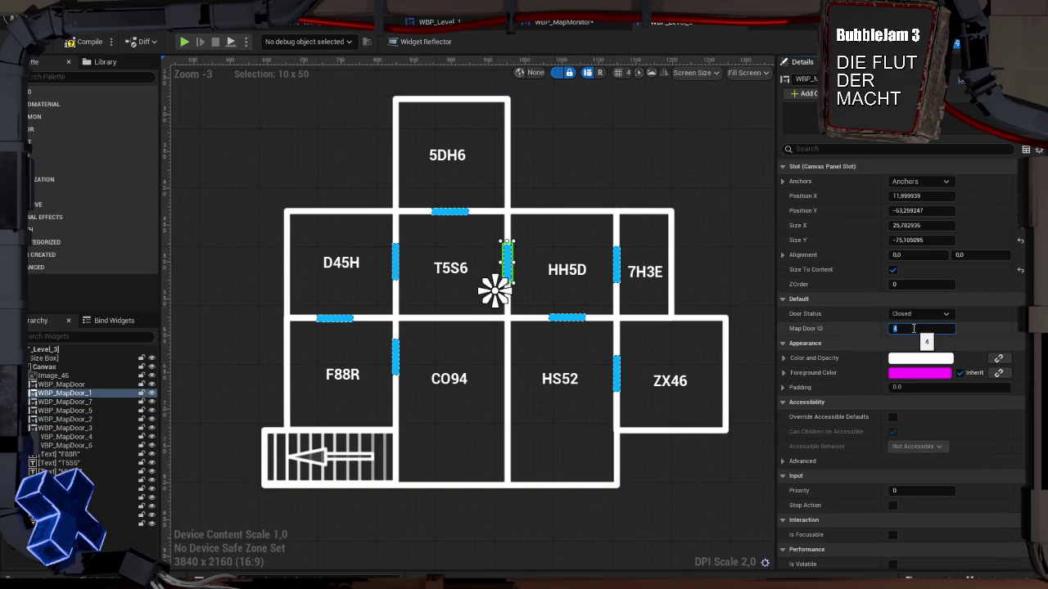
click(616, 266)
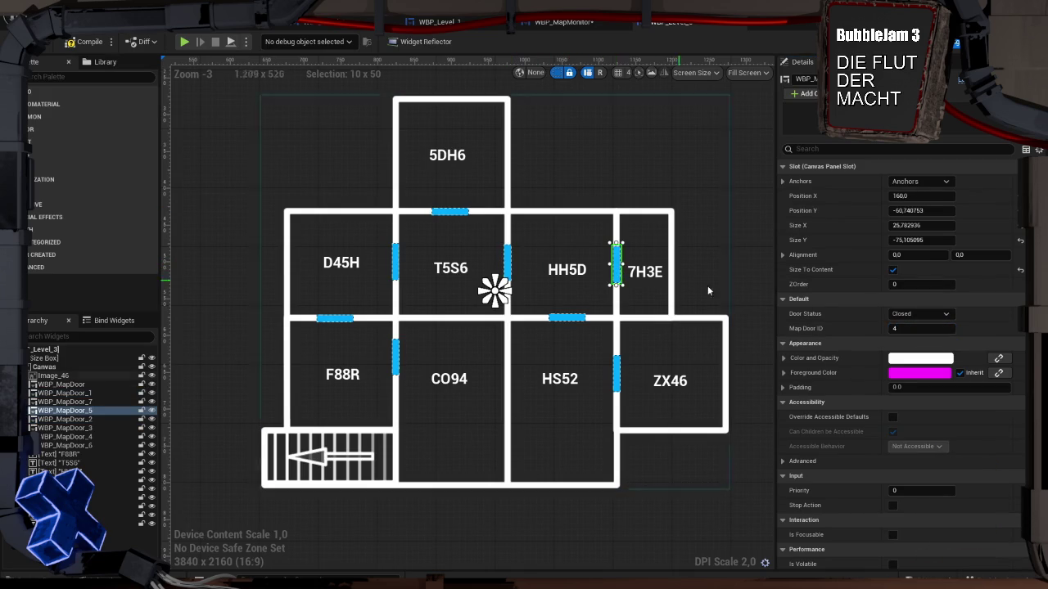
click(347, 321)
click(915, 328)
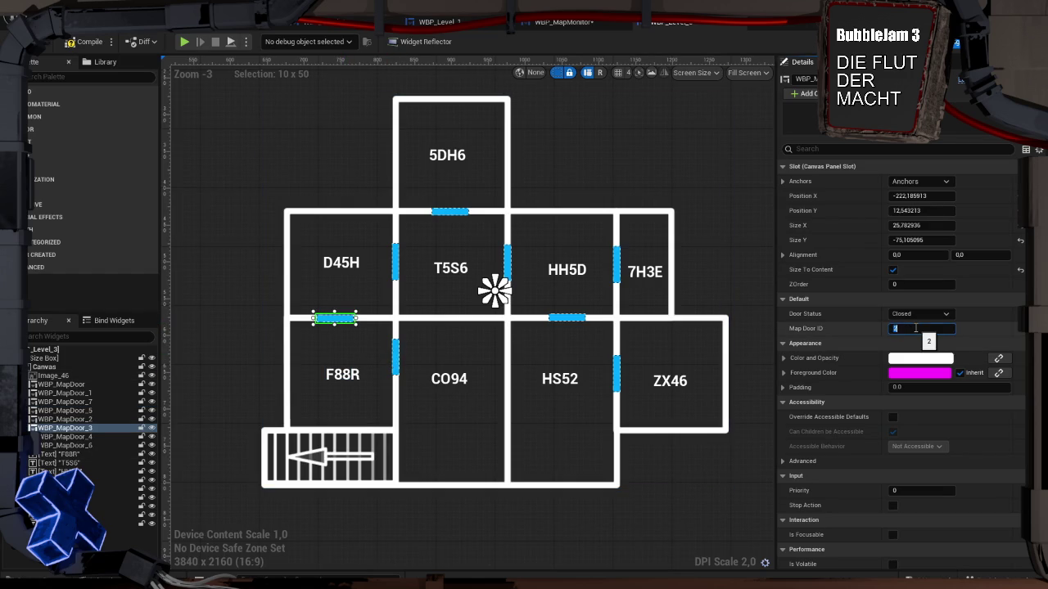
Confirm the HH5D–HS52 and F88R–CO94 door IDs and give the HS52–ZX46 door Map Door ID 8
click(566, 316)
click(901, 328)
key(Return)
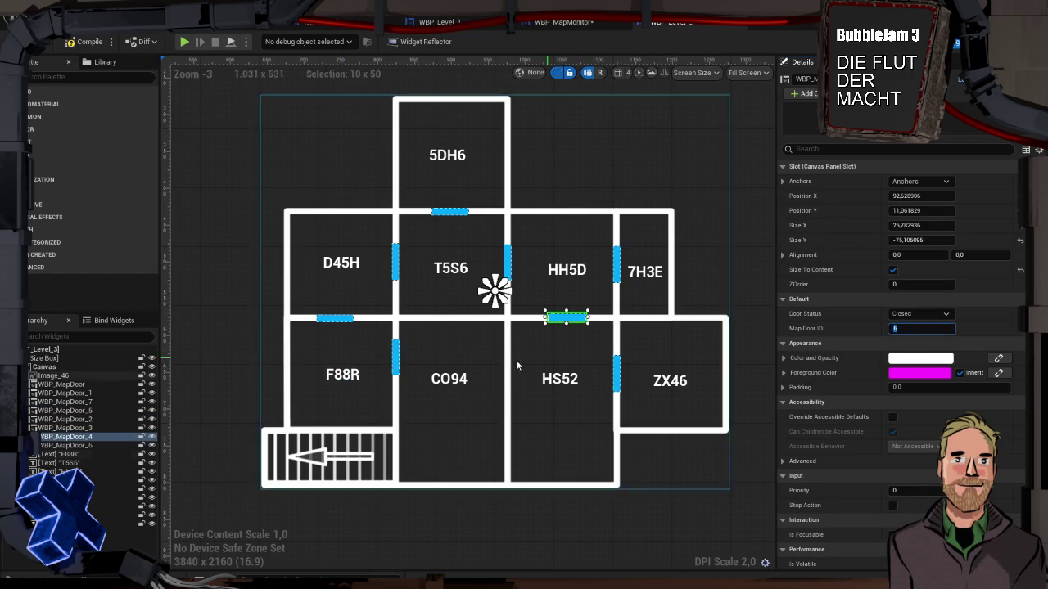
click(396, 356)
click(901, 328)
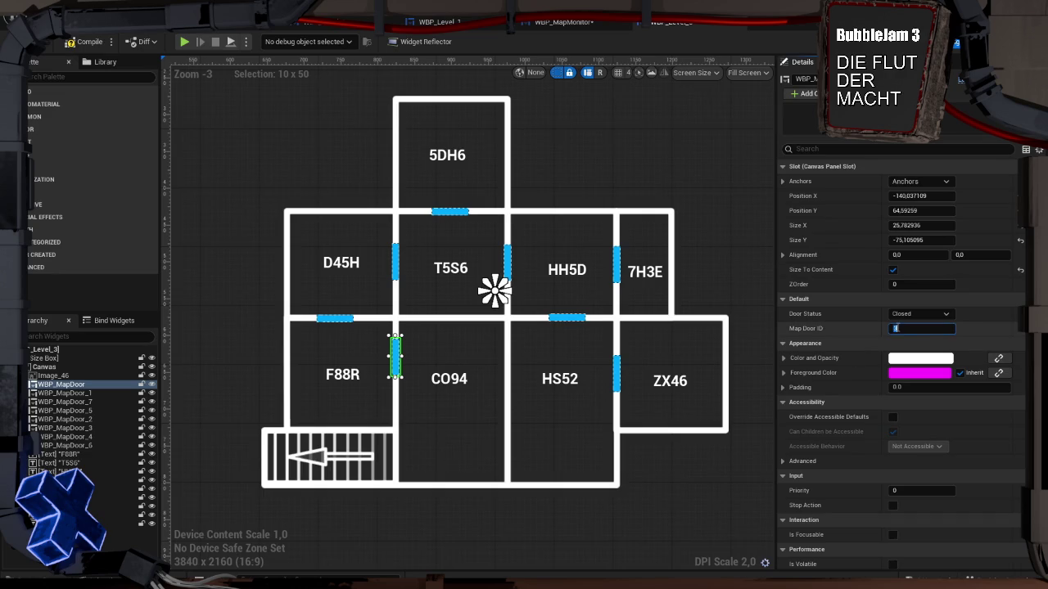
key(Return)
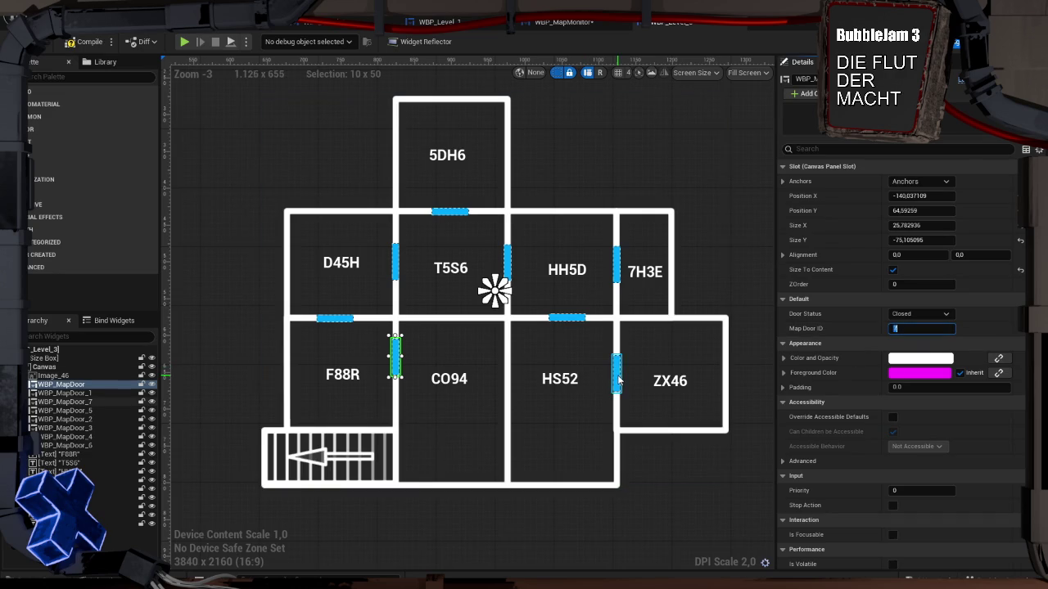
click(616, 372)
click(916, 328)
text(8)
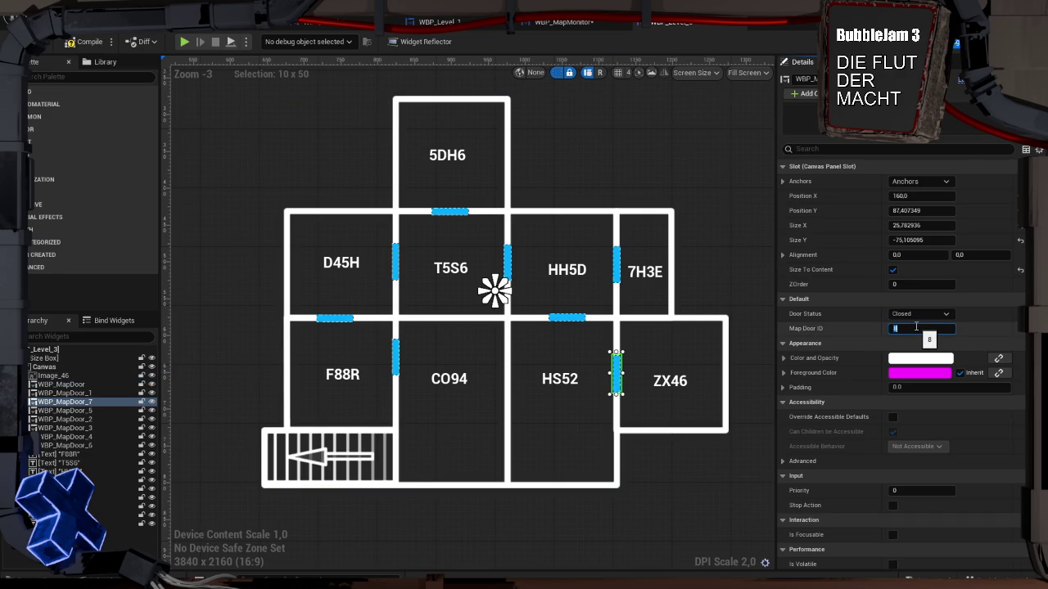
click(752, 483)
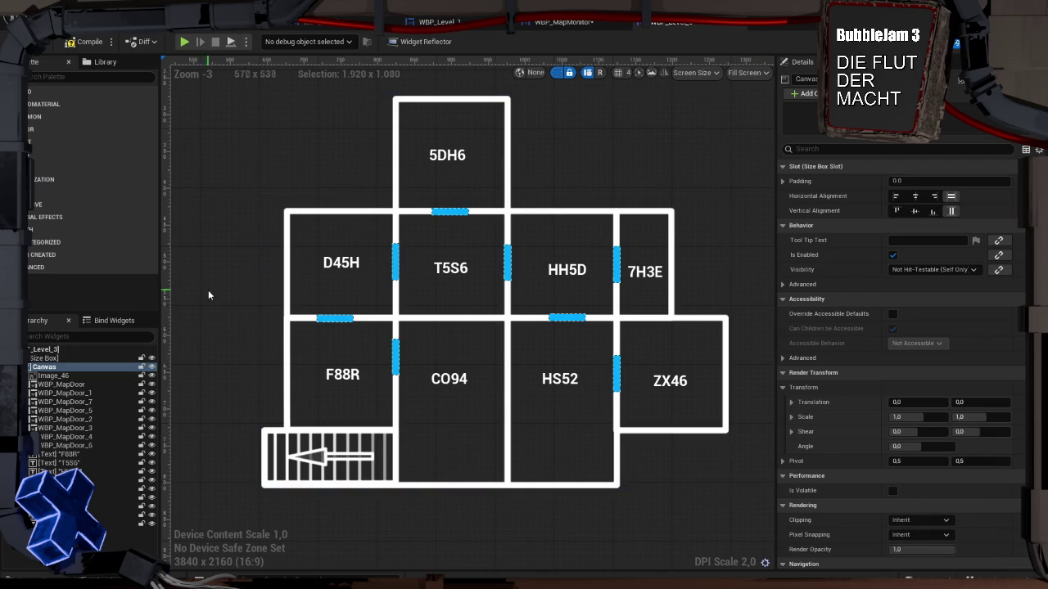
Compile and save WBP_Level_3, then open the Level_2 map, saving pending changes
click(85, 42)
key(ctrl+space)
scroll(78, 491, up, 1)
click(77, 519)
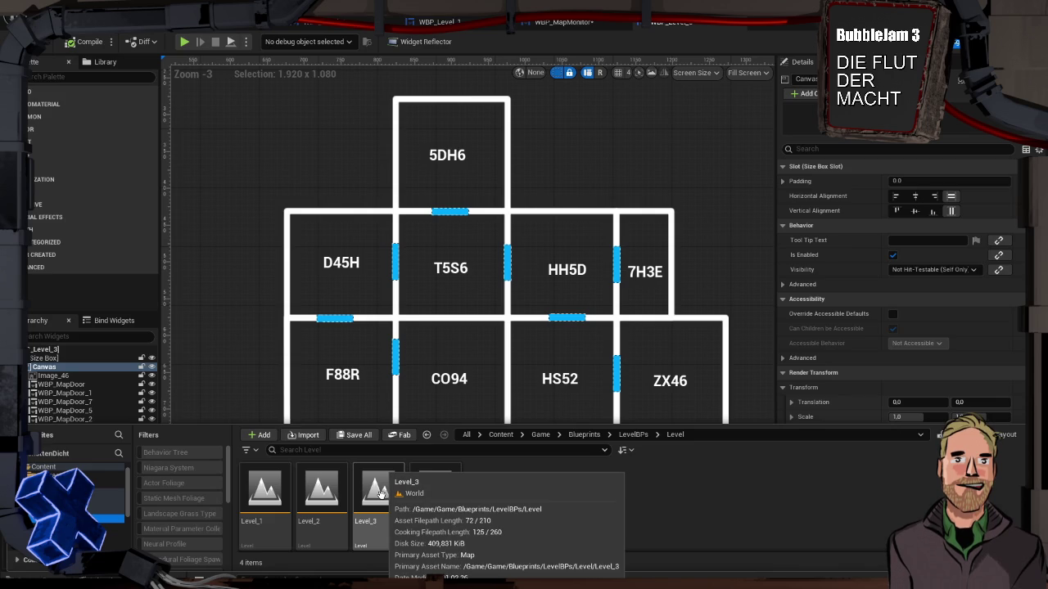
click(322, 502)
double_click(321, 502)
click(550, 424)
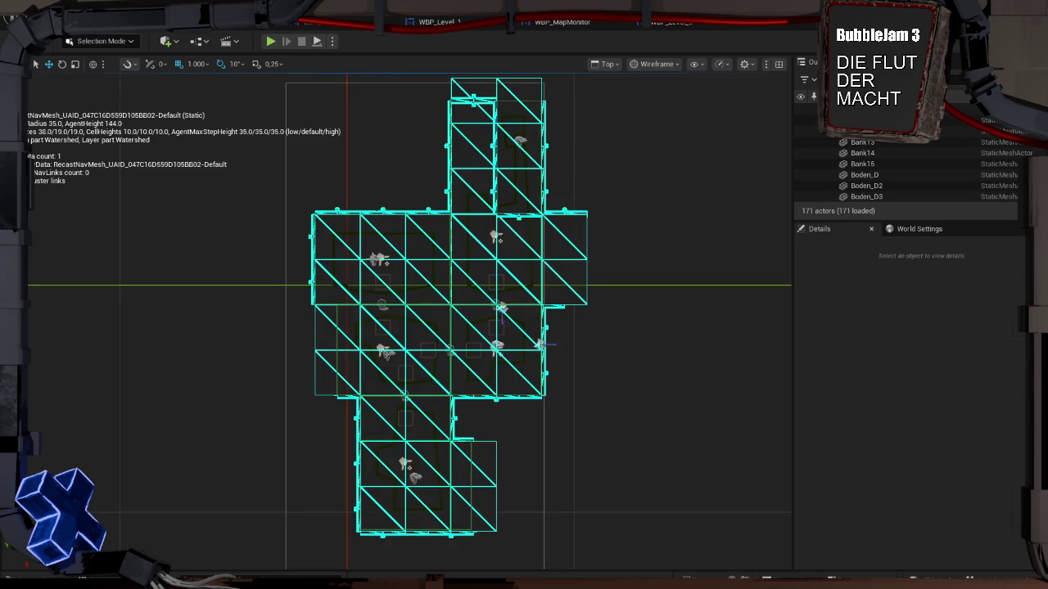
Filter the Outliner for 'Room' and select the first BP_RoomMaster actor
click(376, 259)
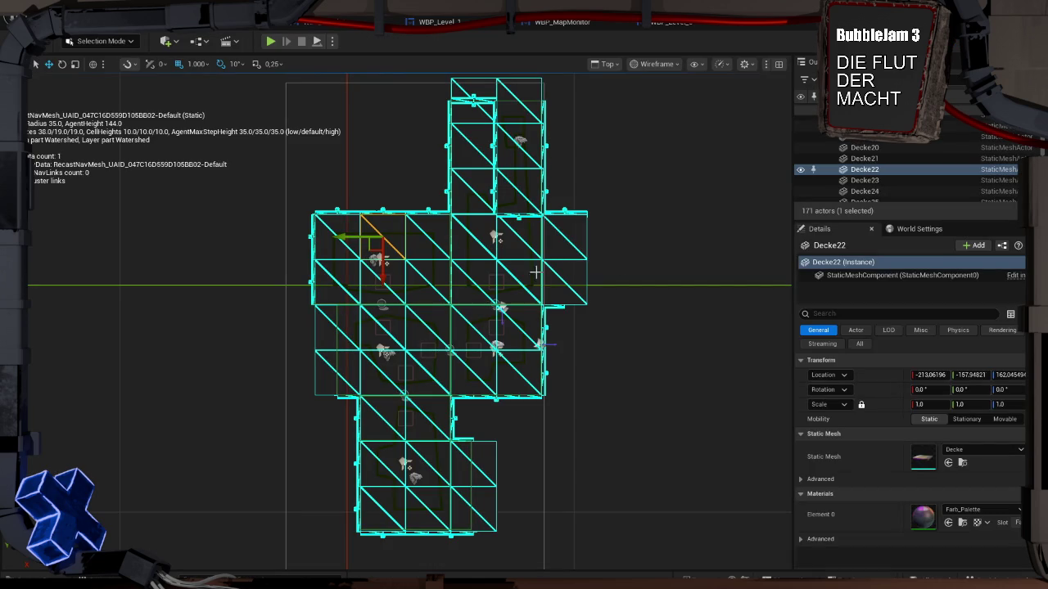
scroll(891, 168, up, 10)
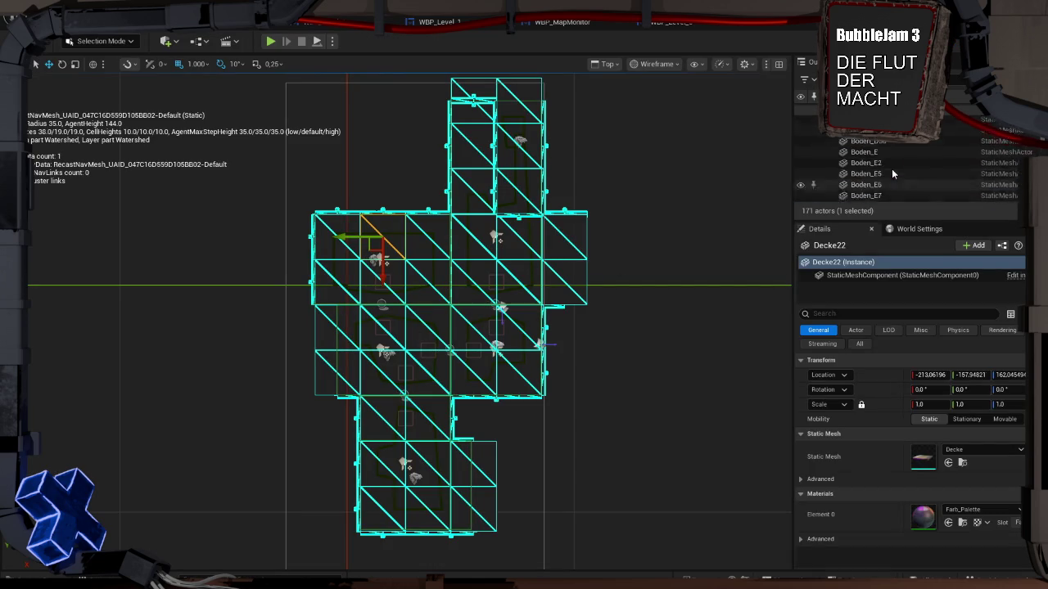
scroll(891, 169, down, 12)
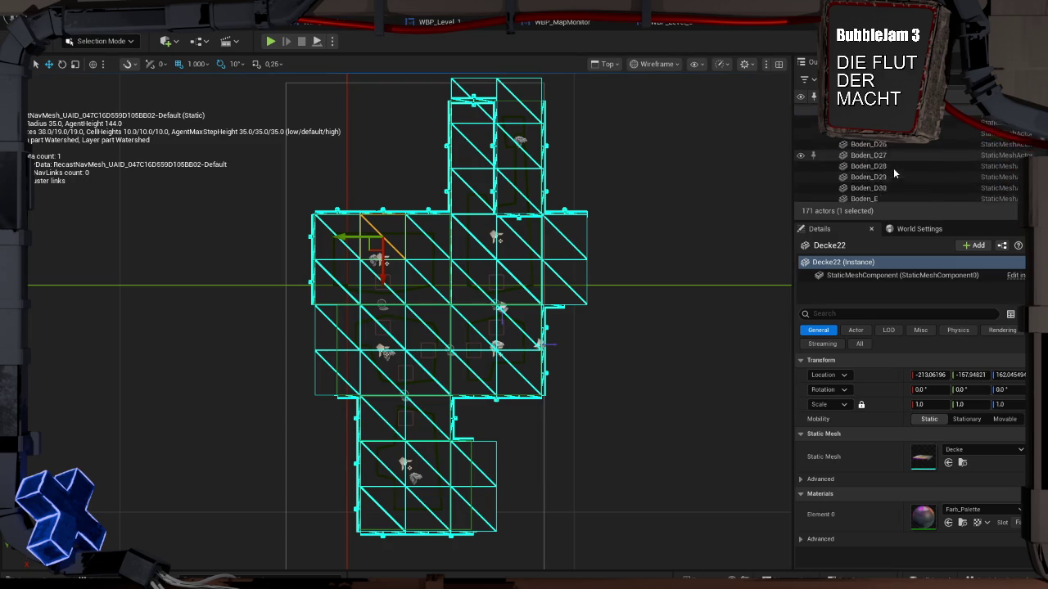
scroll(895, 170, down, 10)
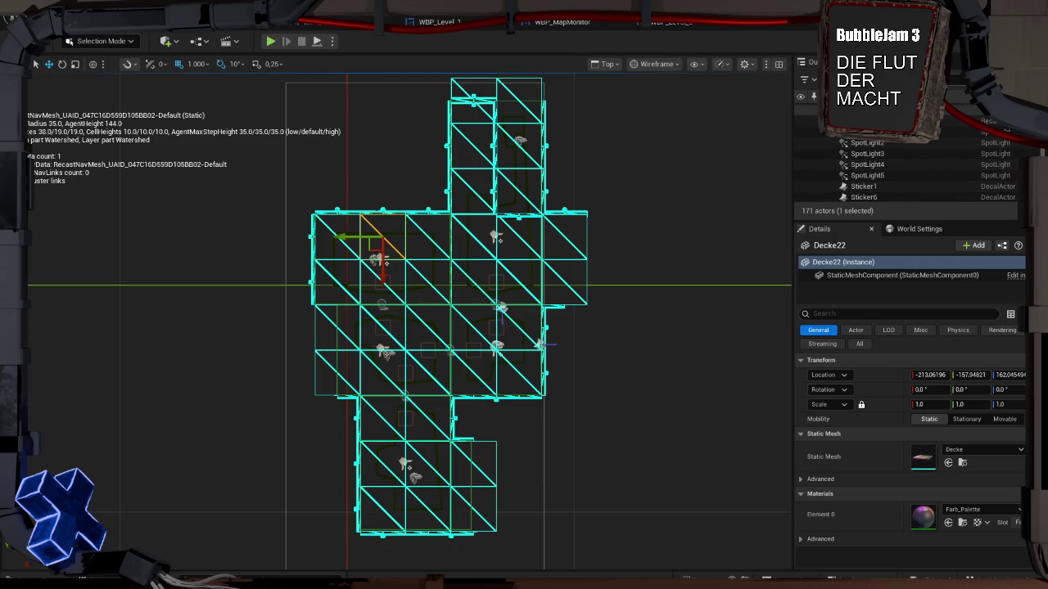
text(Room)
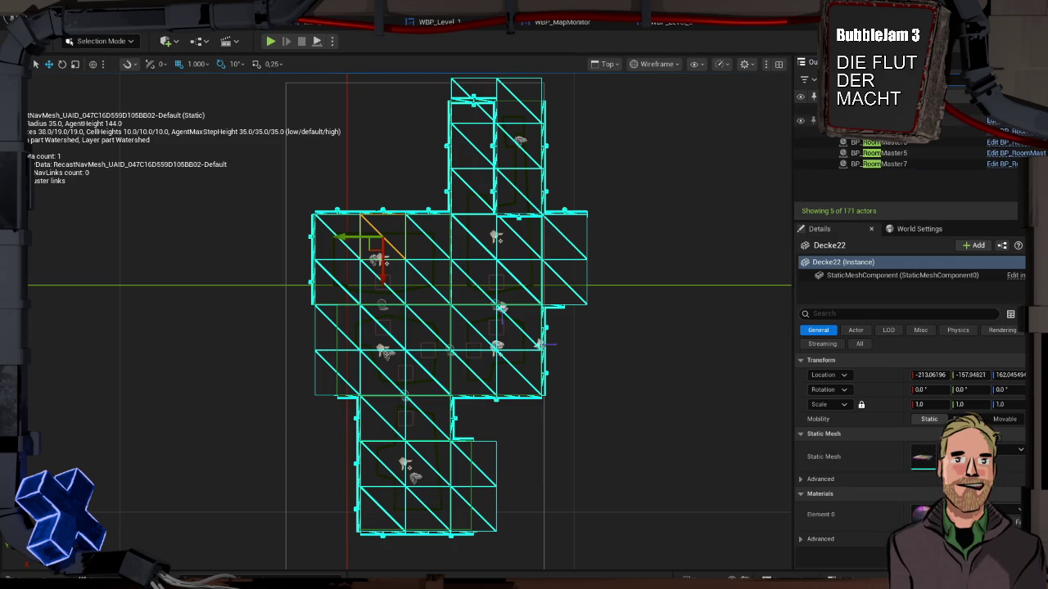
click(900, 120)
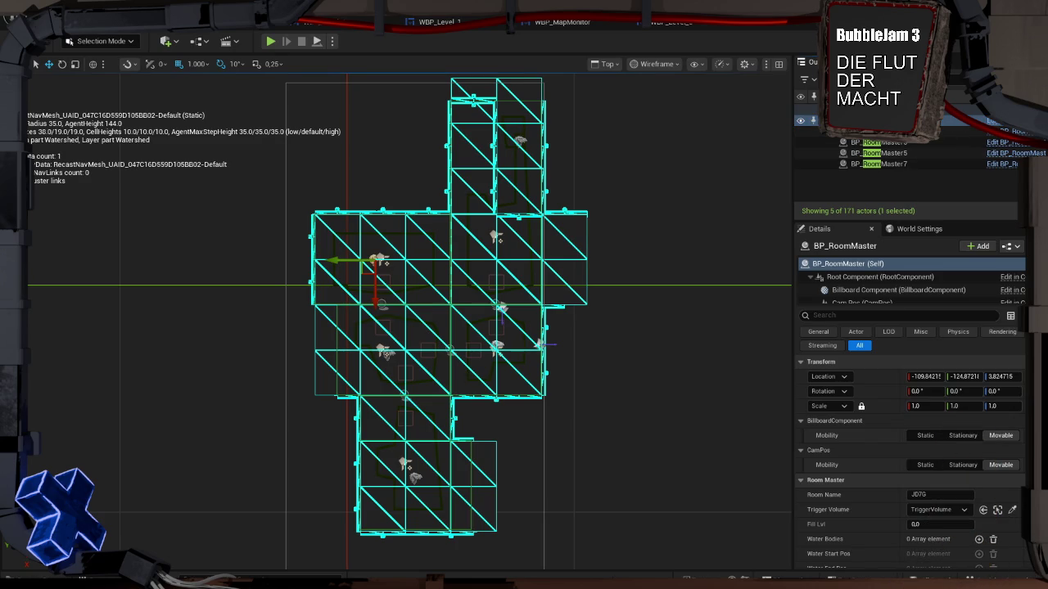
Load Level_1 and dock the WBP_Level_2 editor as its own window on the right half
key(ctrl+space)
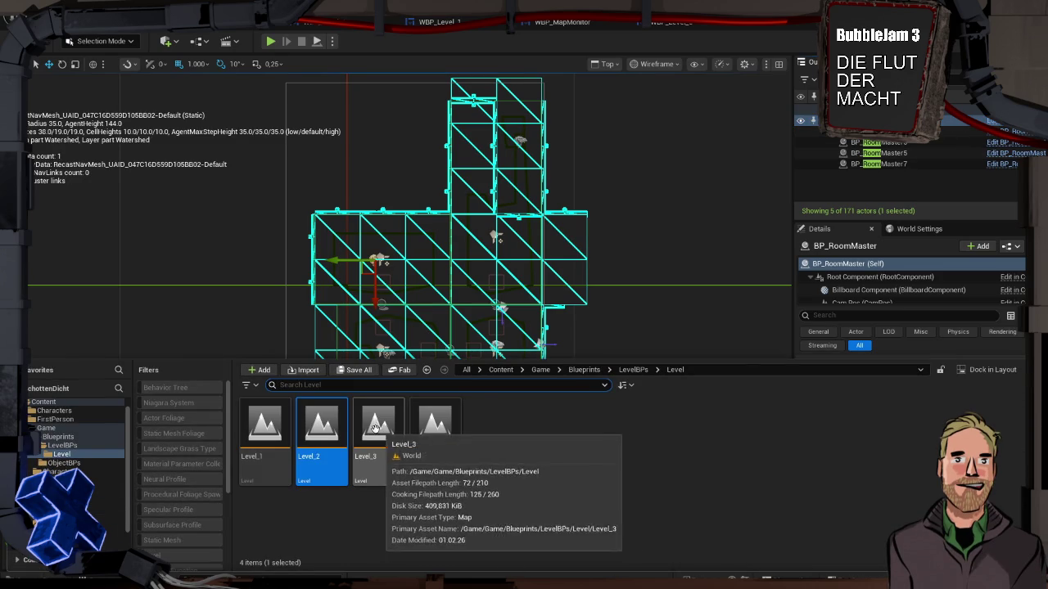
double_click(261, 432)
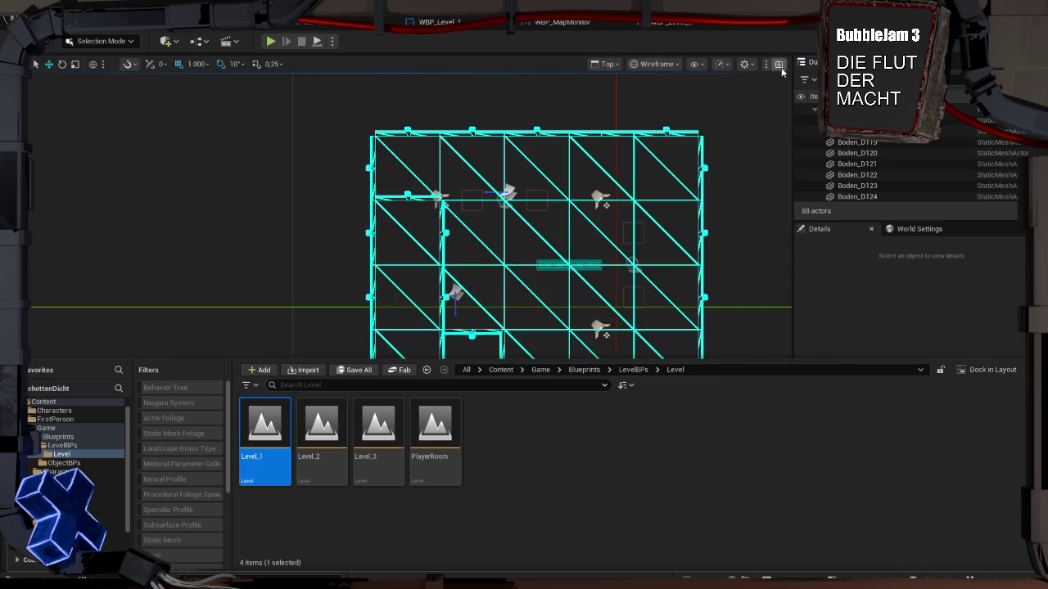
mouse_move(669, 23)
mouse_down()
mouse_move(643, 259)
mouse_move(550, 249)
mouse_up()
key(super+Right)
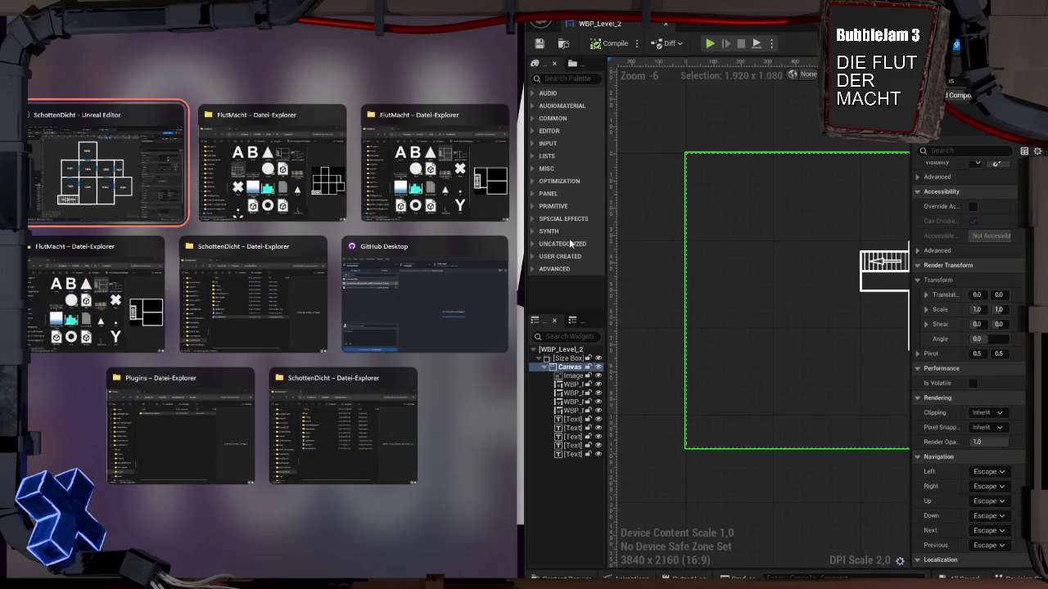
key(Return)
mouse_move(857, 254)
mouse_down()
mouse_move(663, 233)
mouse_move(654, 216)
mouse_up()
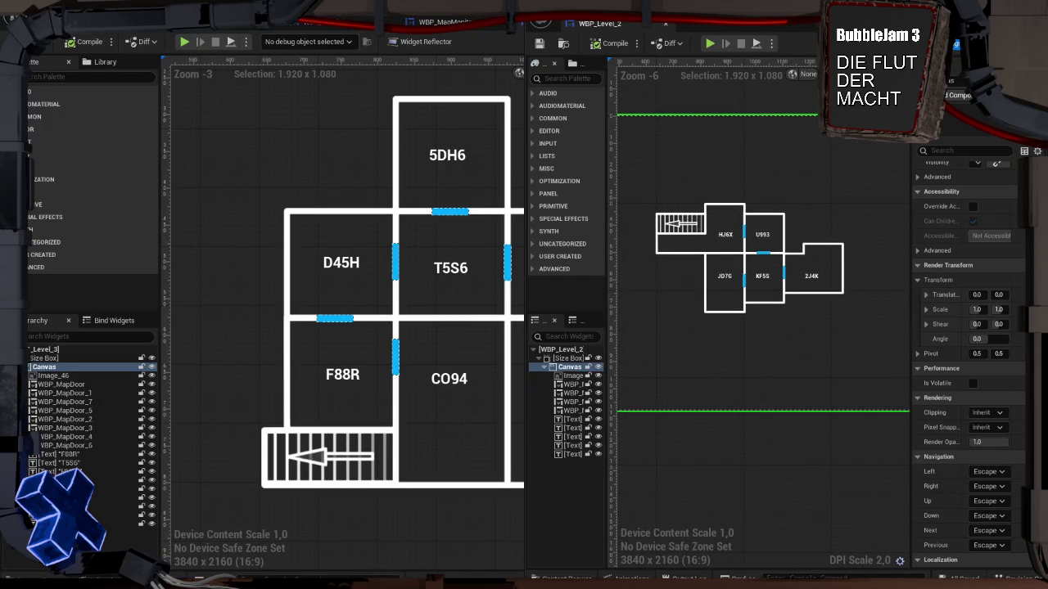
Pan the Level_1 viewport and WBP_Level_1 canvas so both show the whole layout
mouse_move(298, 184)
mouse_down()
mouse_move(217, 227)
mouse_move(40, 237)
mouse_move(49, 223)
mouse_up()
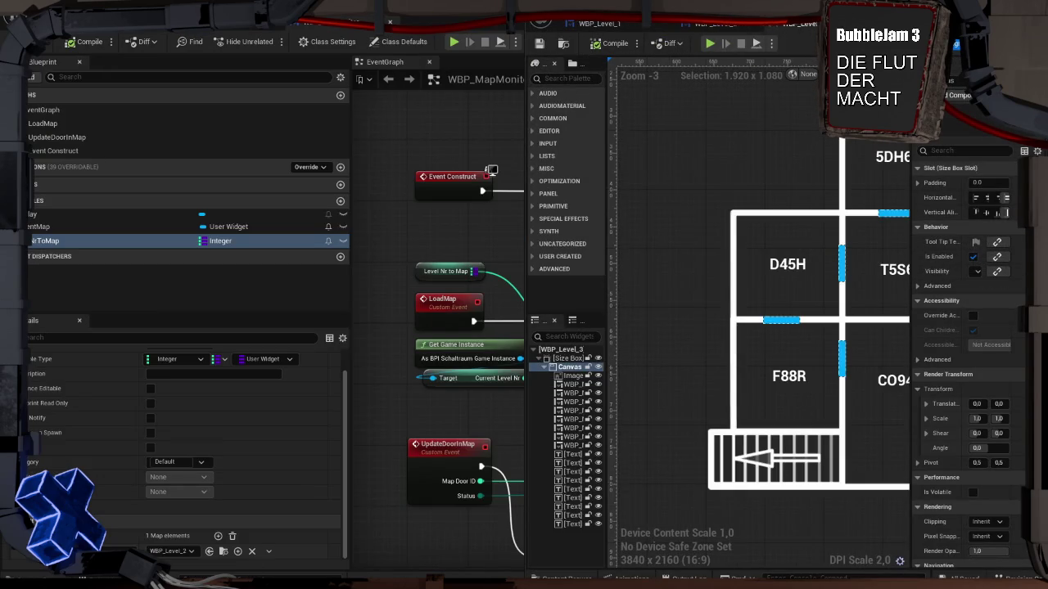
drag(734, 183, 789, 111)
scroll(792, 129, down, 3)
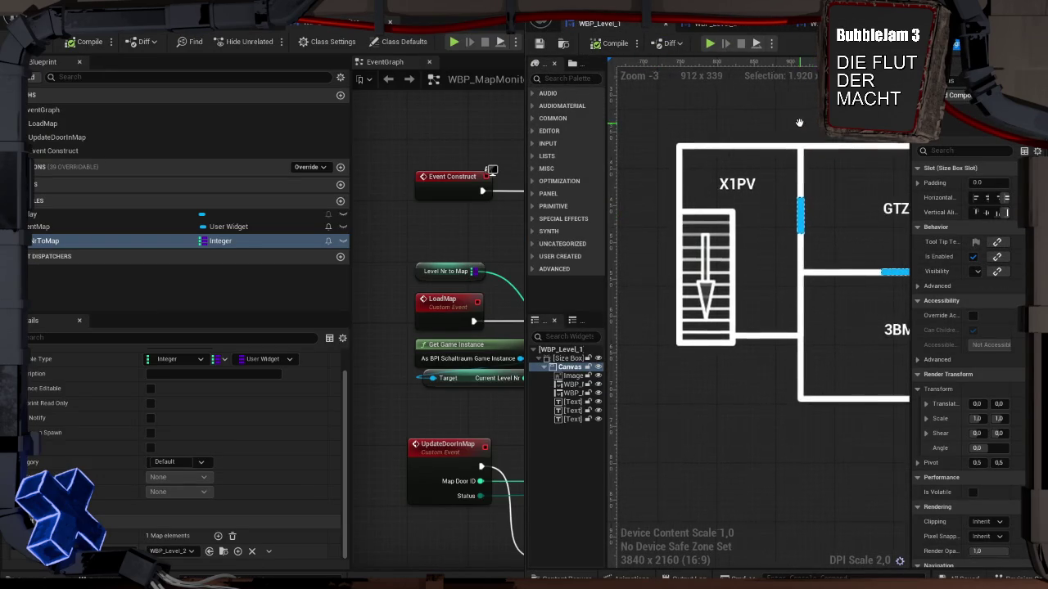
scroll(799, 121, up, 1)
mouse_move(809, 123)
mouse_down()
mouse_move(748, 136)
mouse_move(746, 146)
mouse_up()
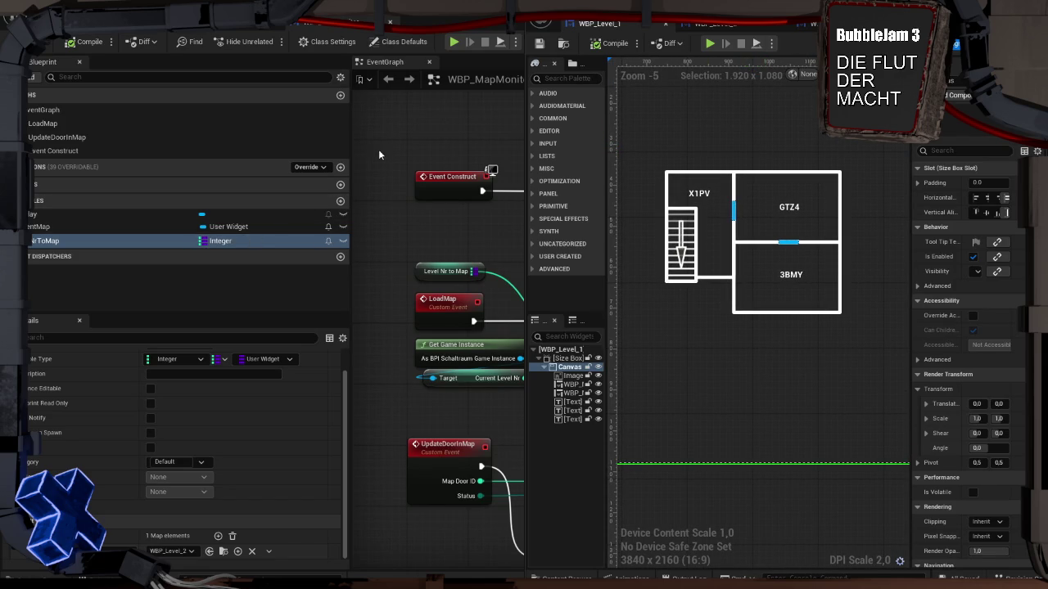
key(alt+Tab)
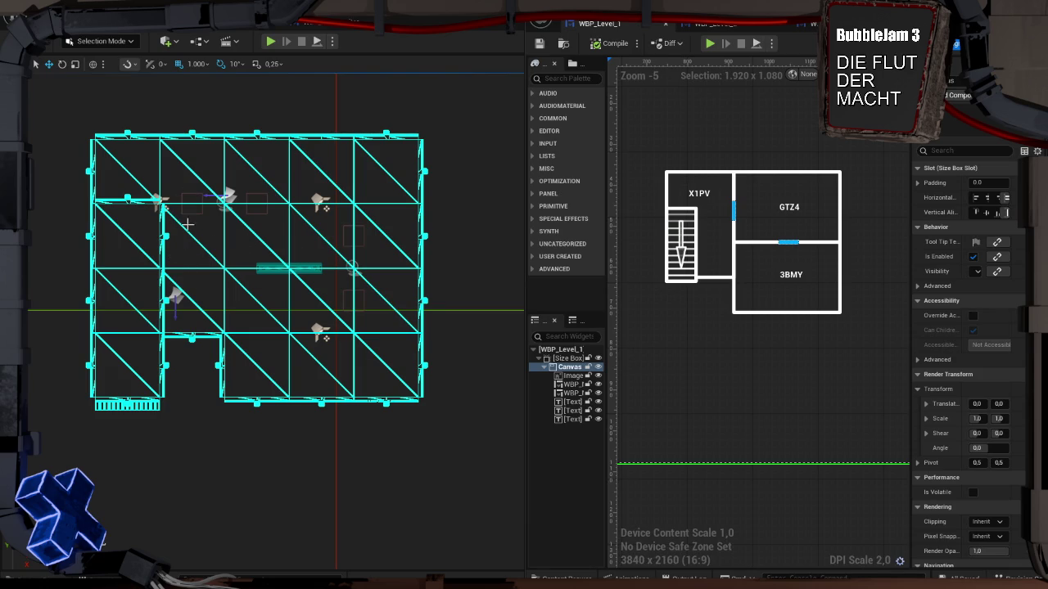
Select all floor tiles sharing the same static mesh and shift them left
click(131, 176)
click(237, 20)
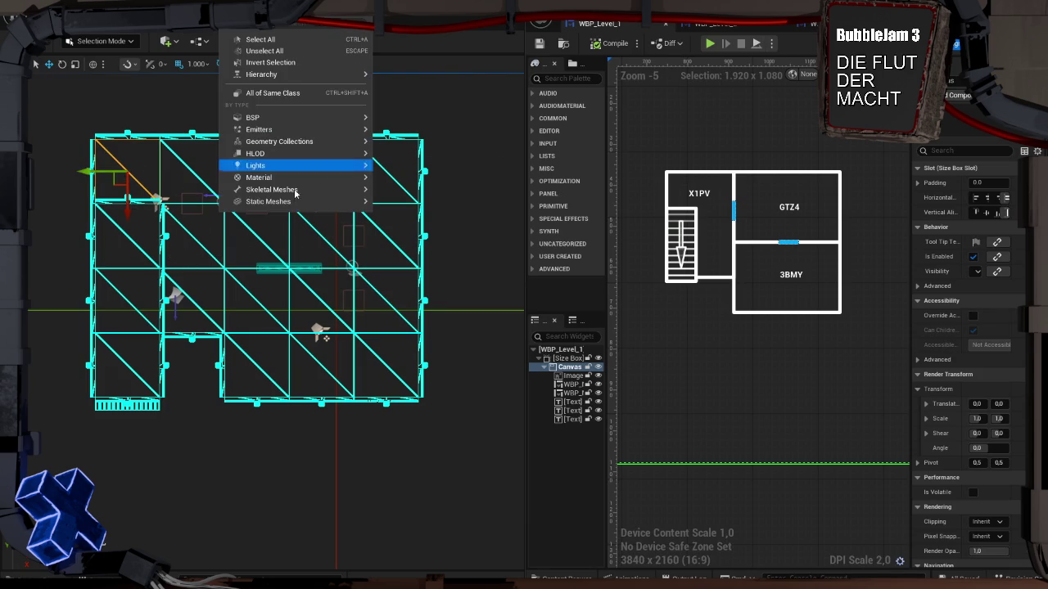
mouse_move(296, 203)
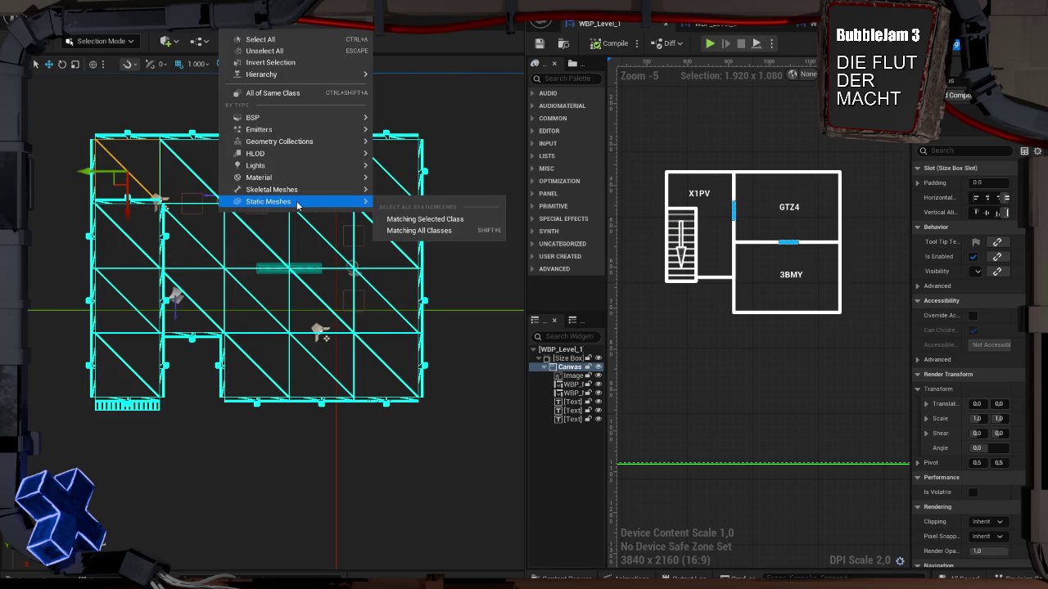
click(423, 219)
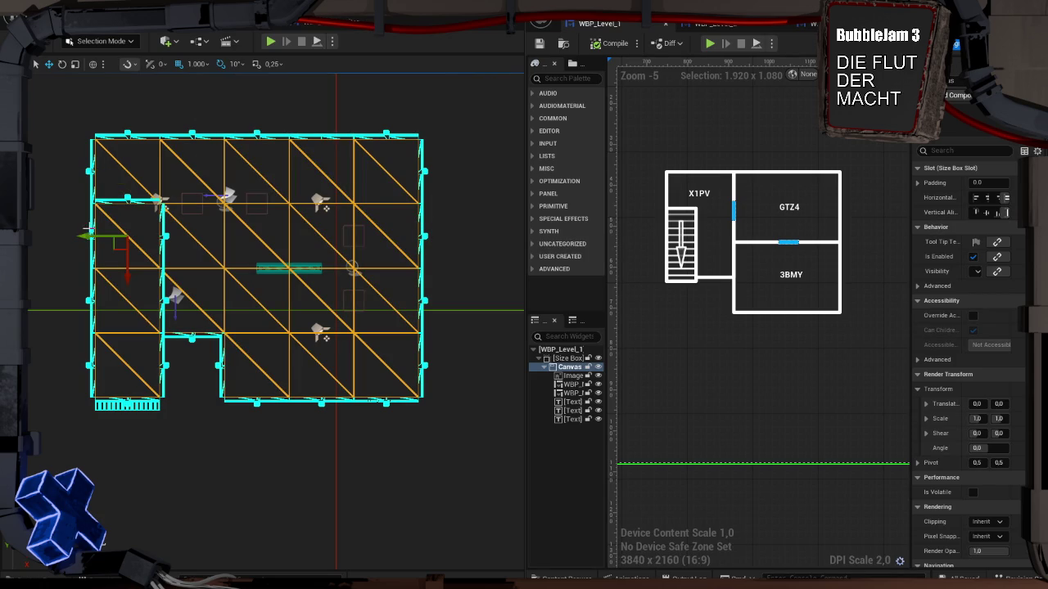
drag(92, 236, 27, 237)
key(Escape)
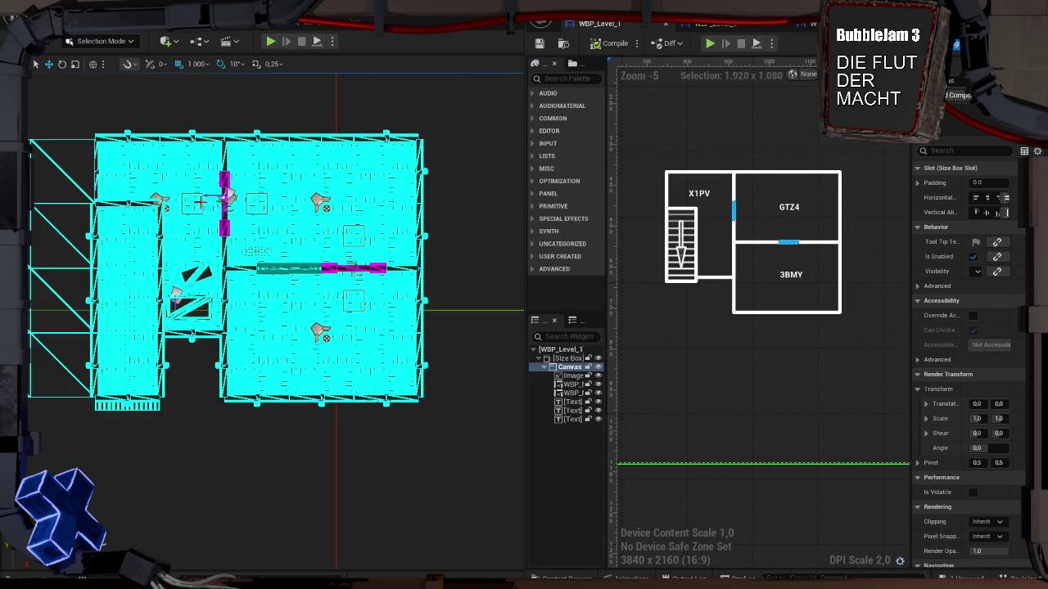
Select a door in the layout and resize the editor windows and panels to frame it
click(342, 272)
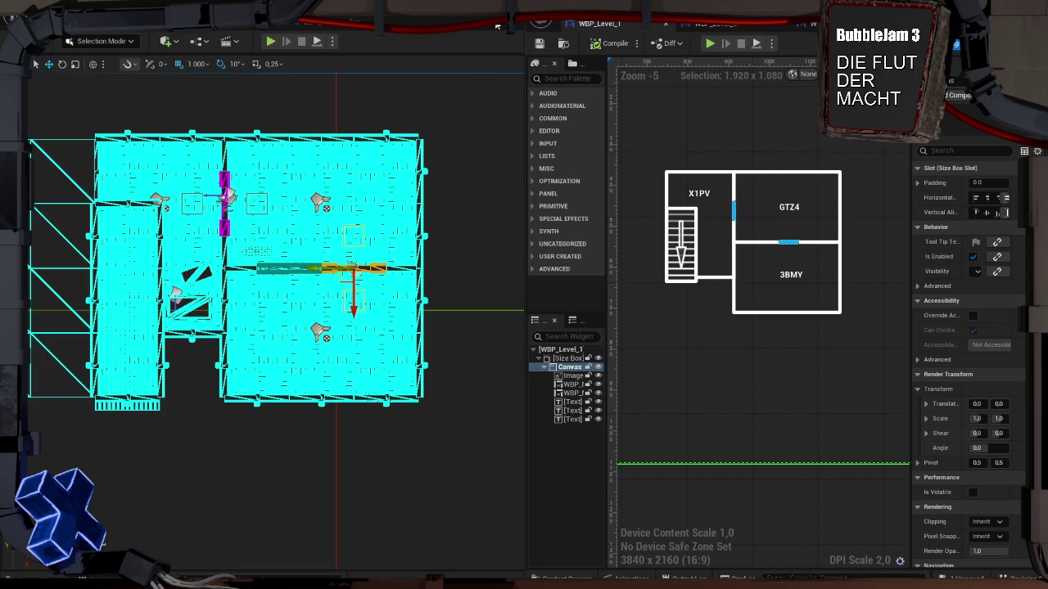
key(alt+Tab)
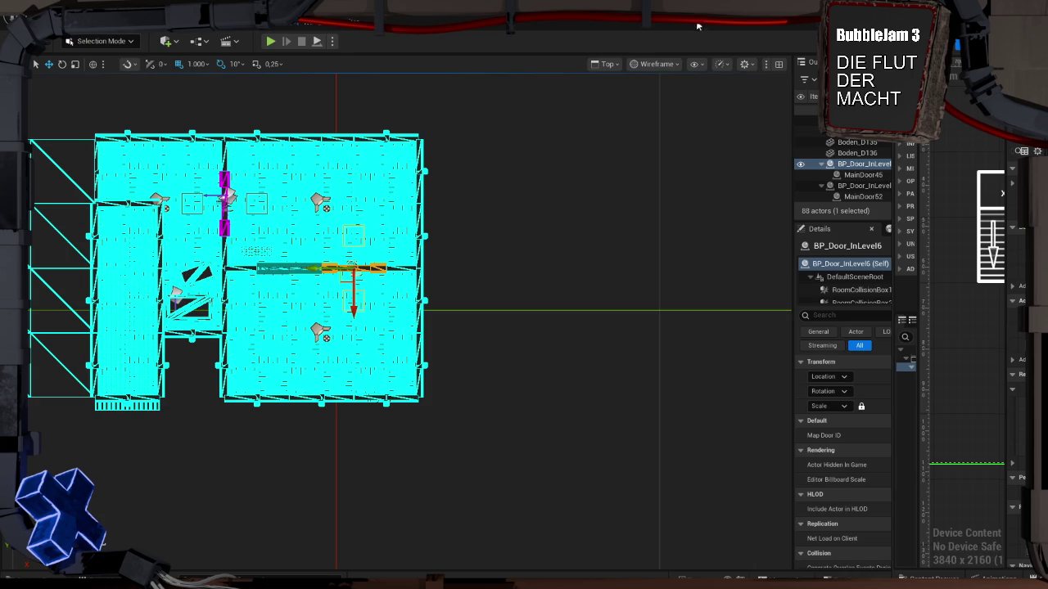
key(super+Down)
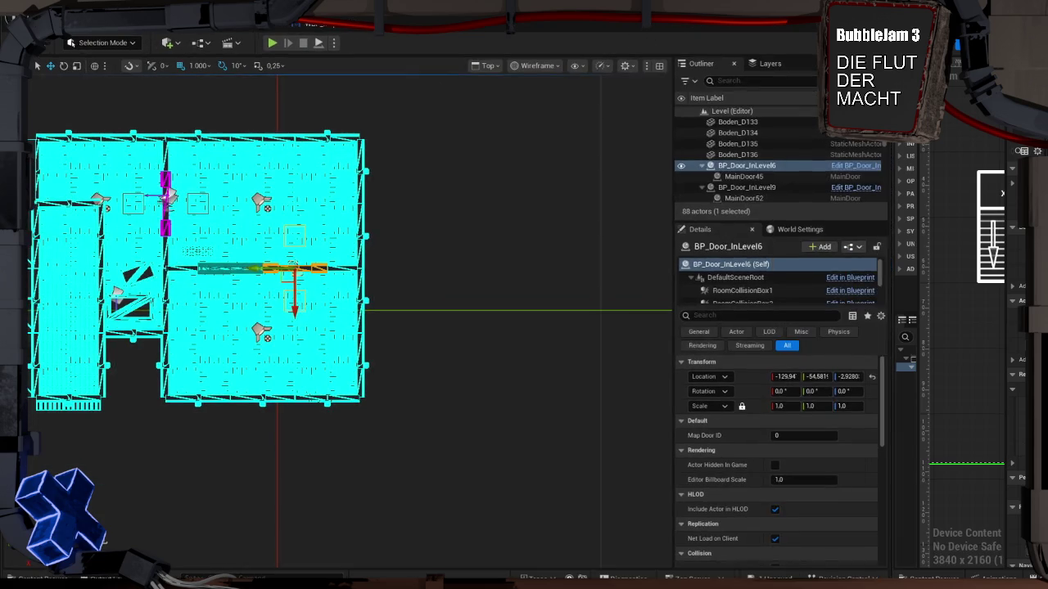
key(super+Up)
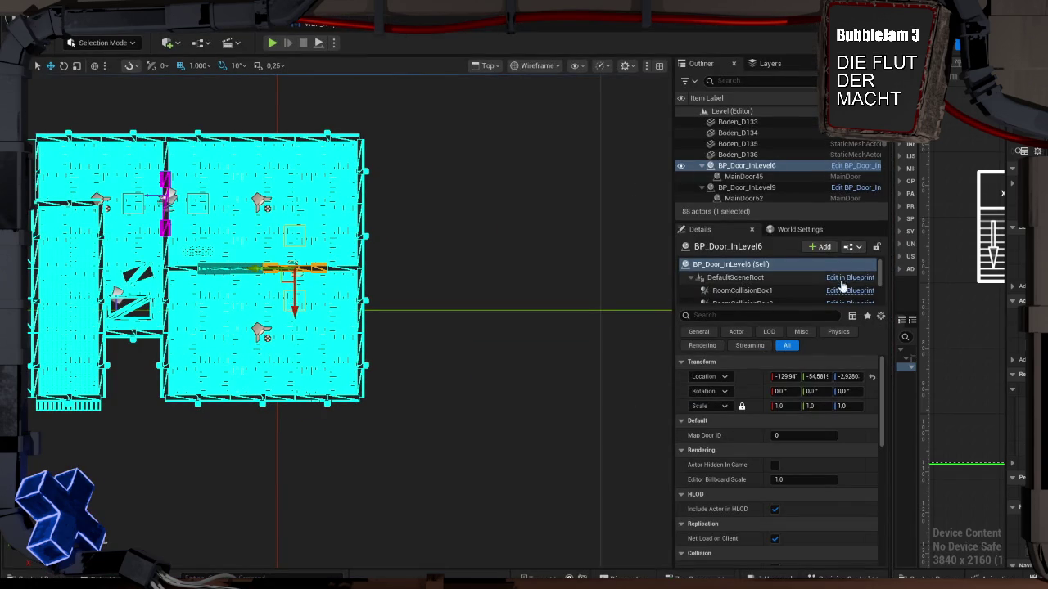
drag(891, 295, 627, 295)
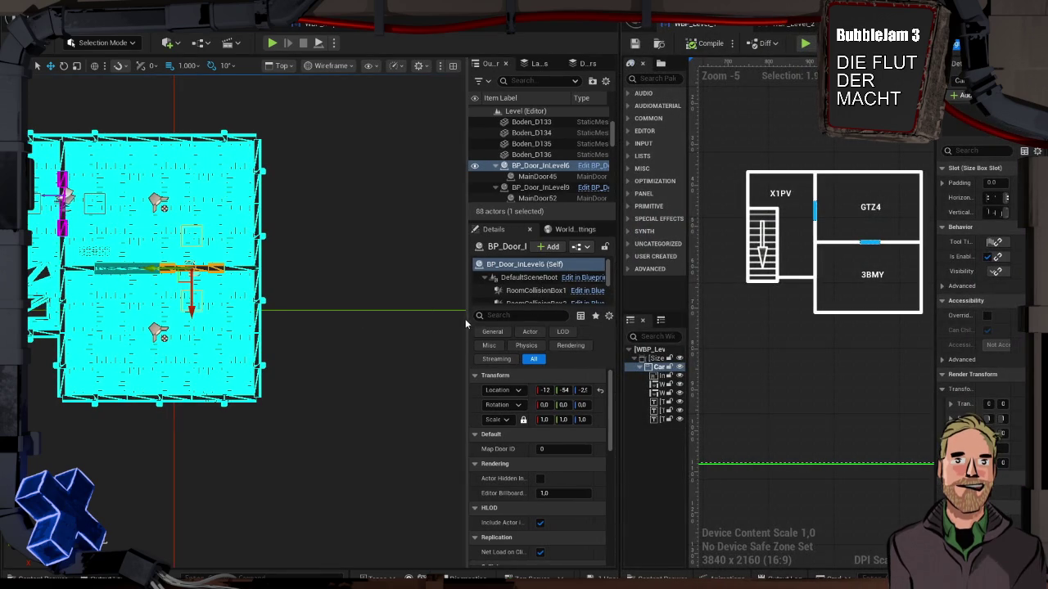
drag(464, 318, 280, 307)
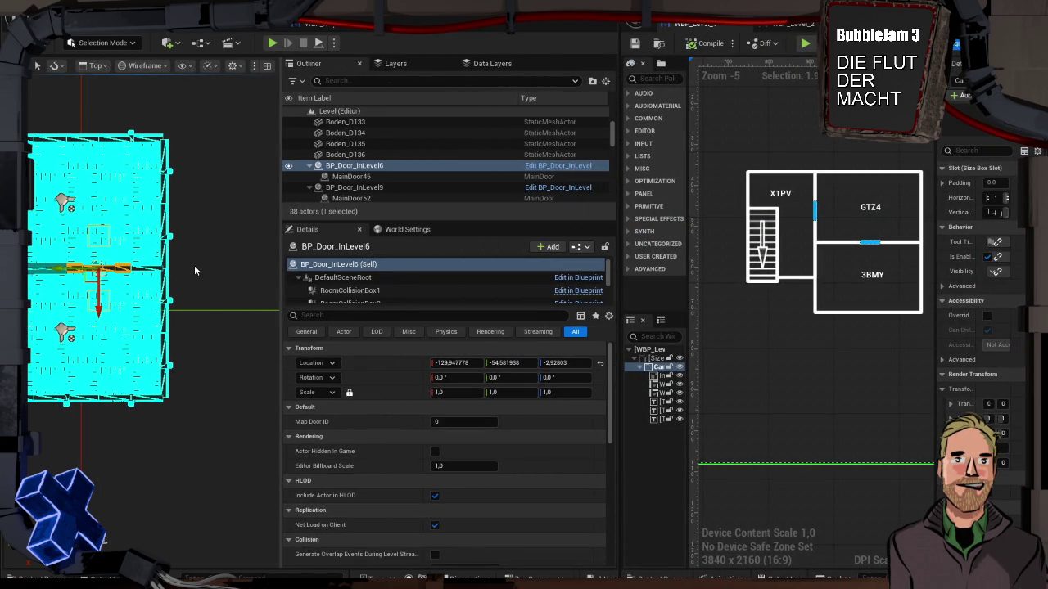
key(f)
Give the selected door Map Door ID 1 and BP_Door_InLevel9 ID 2, then paste a BP_RoomMaster
click(447, 422)
text(1)
key(Return)
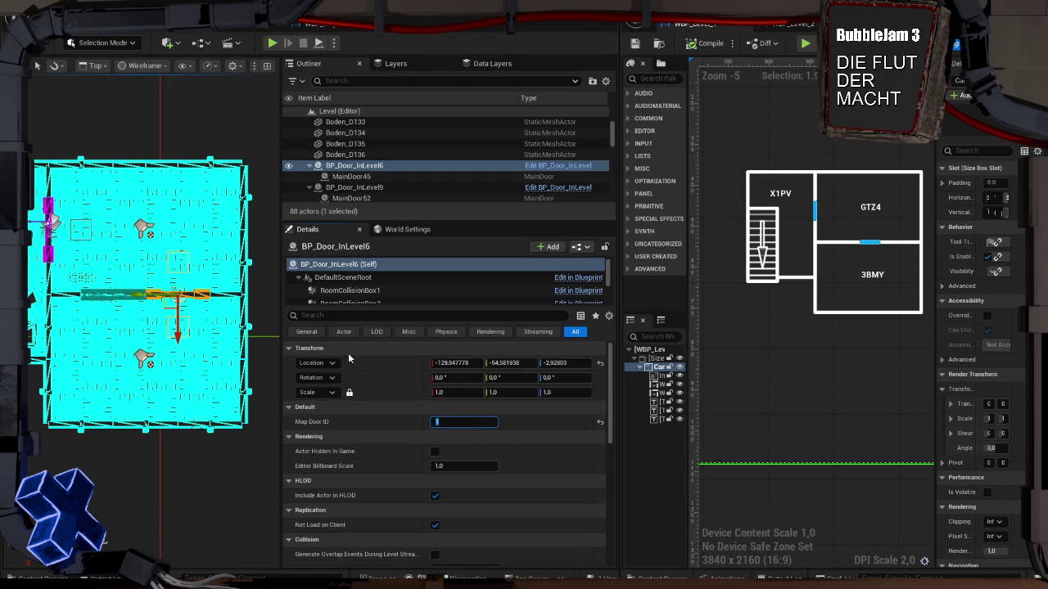
click(354, 187)
click(457, 421)
text(2)
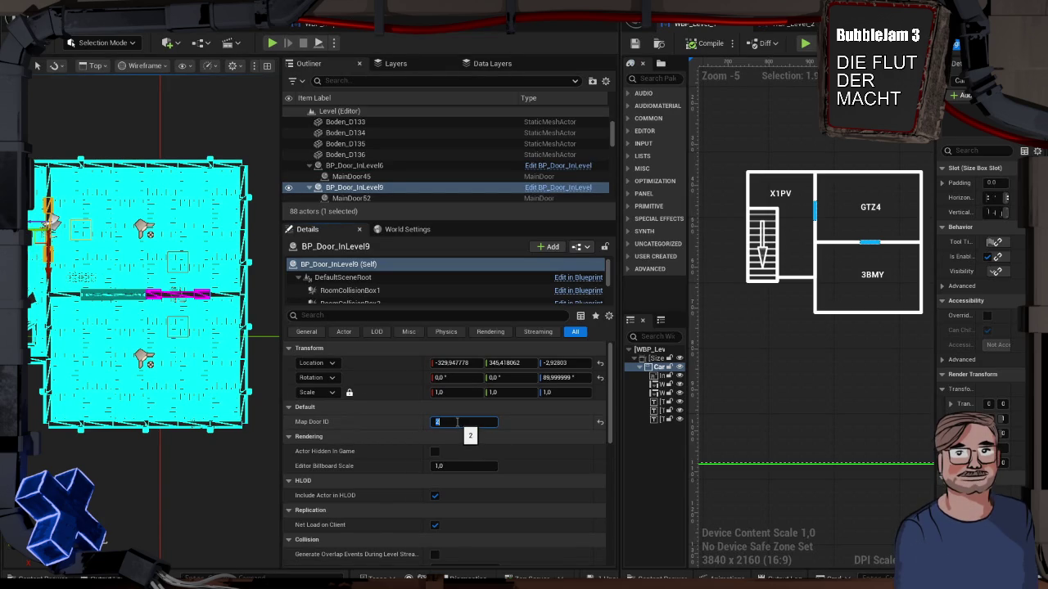
click(206, 451)
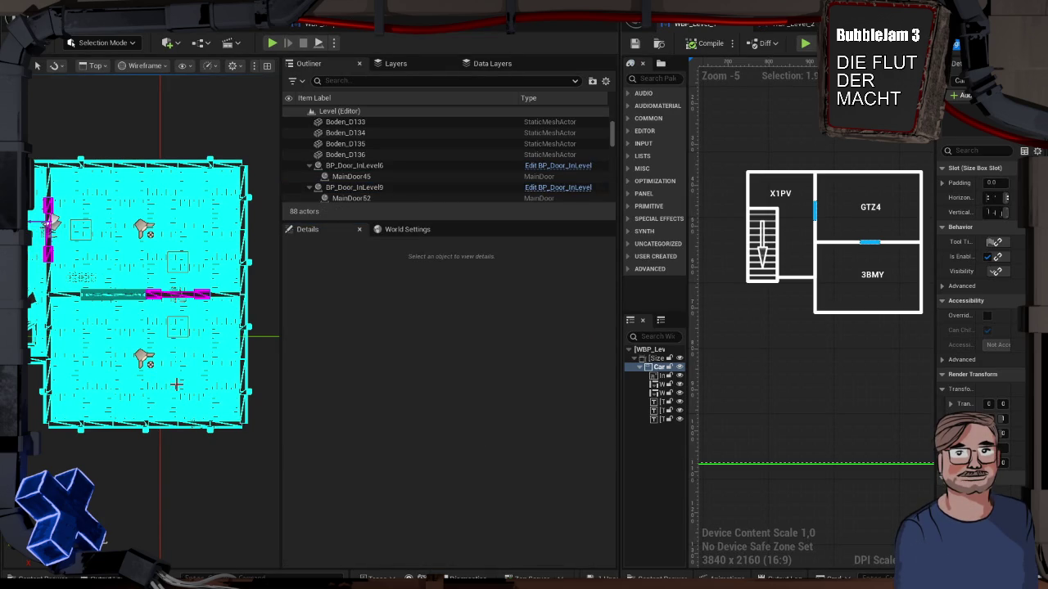
key(ctrl+v)
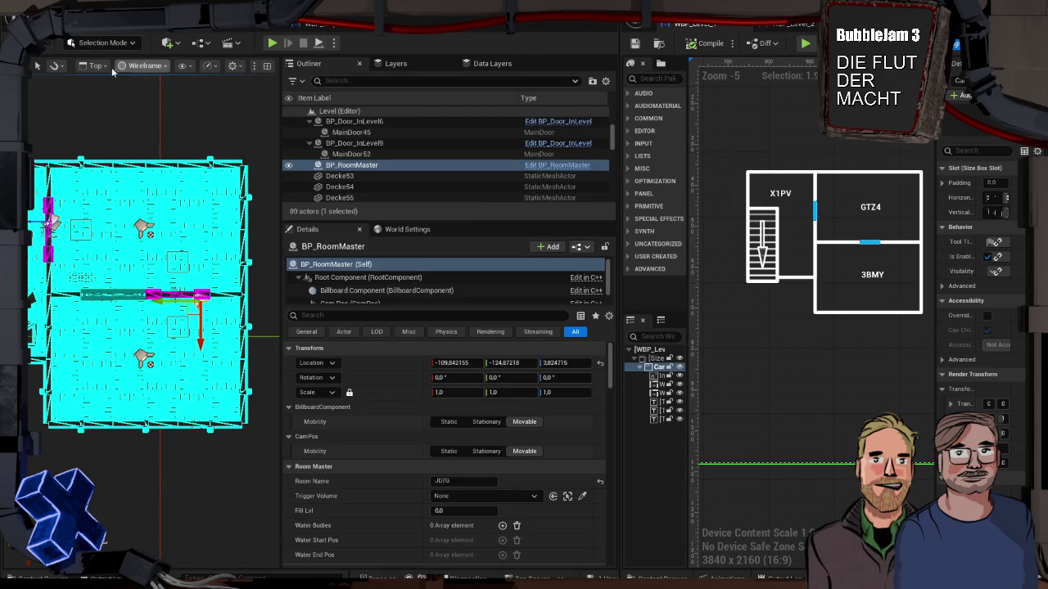
Raise the new BP_RoomMaster's CamPos component higher above the floor in the Left view
drag(280, 153, 514, 153)
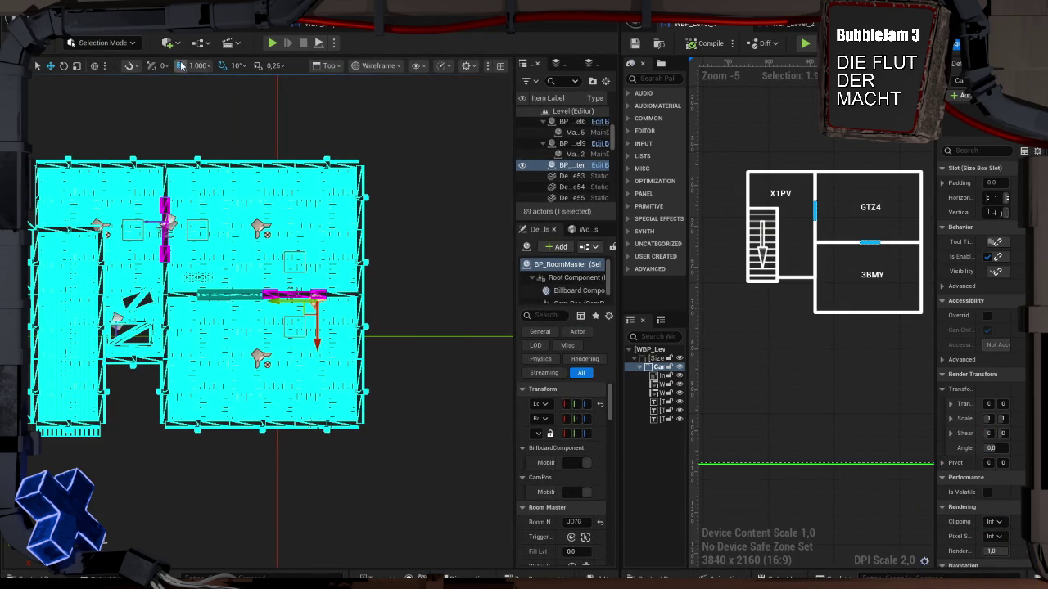
drag(515, 268, 313, 268)
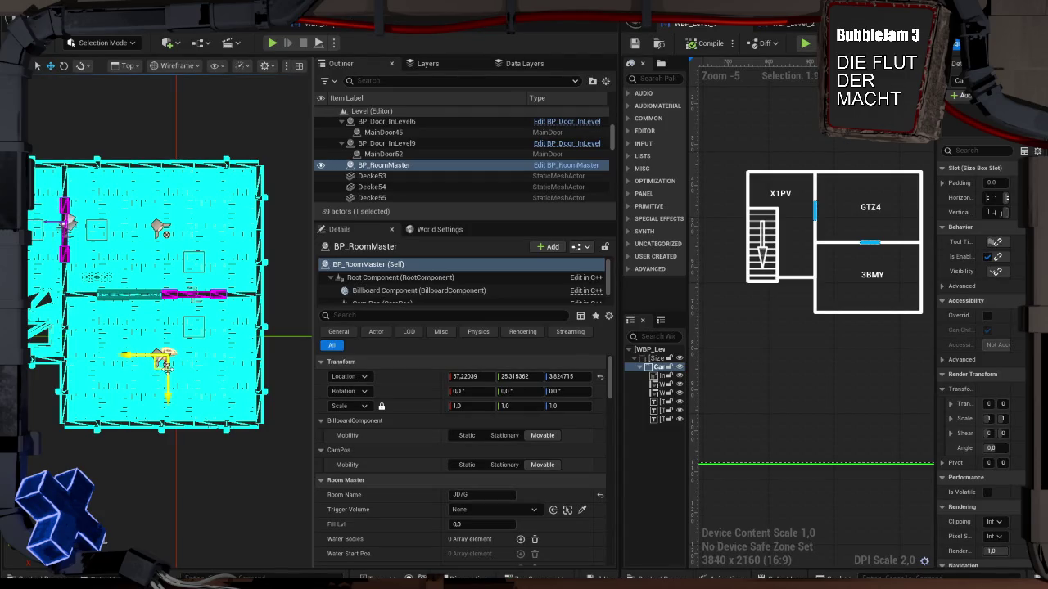
click(138, 68)
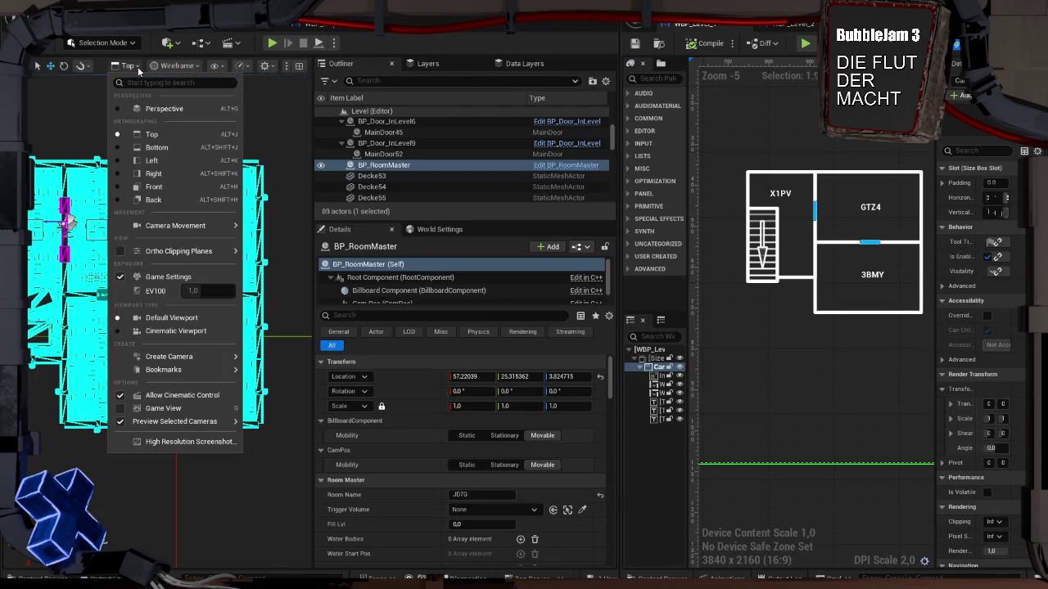
click(164, 108)
drag(194, 376, 194, 369)
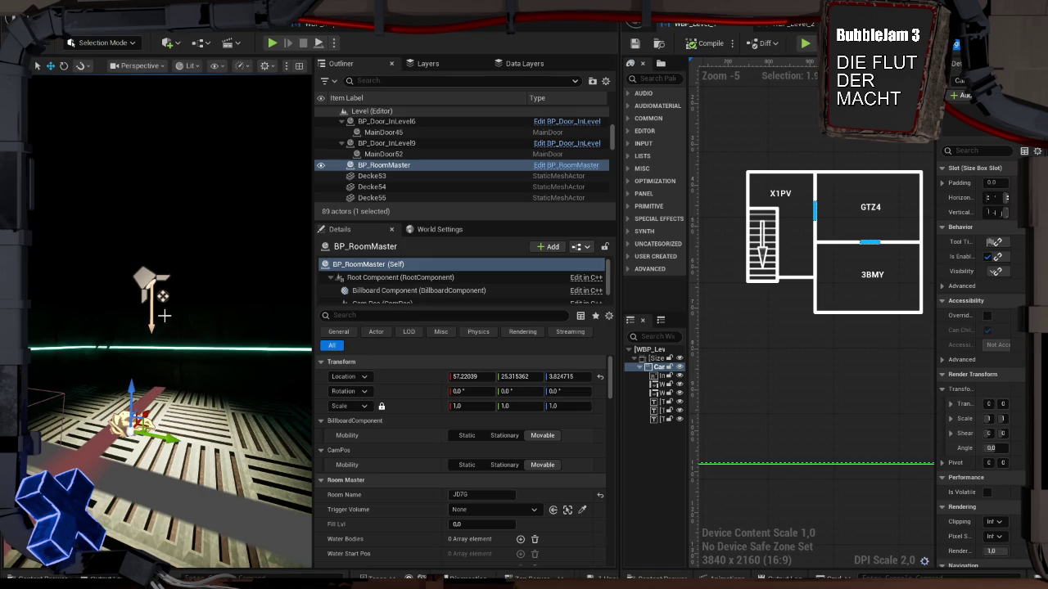
scroll(385, 291, down, 1)
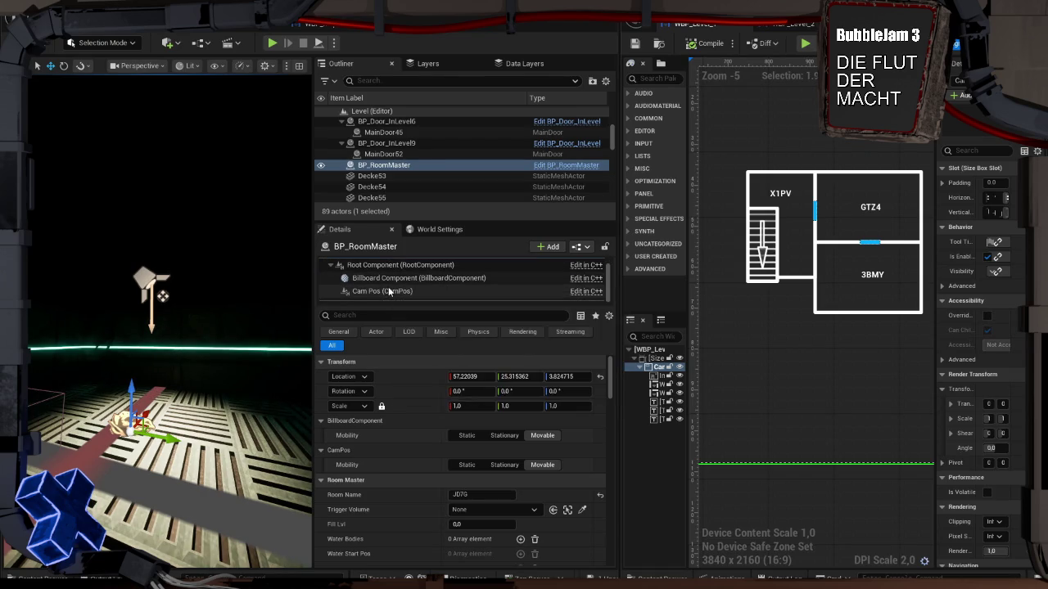
click(390, 292)
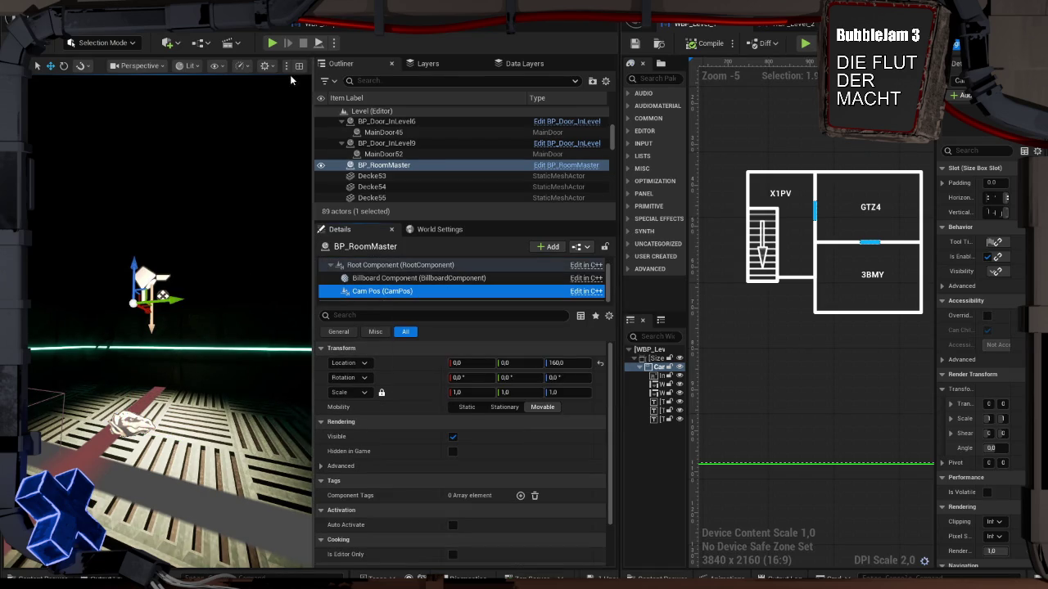
click(151, 65)
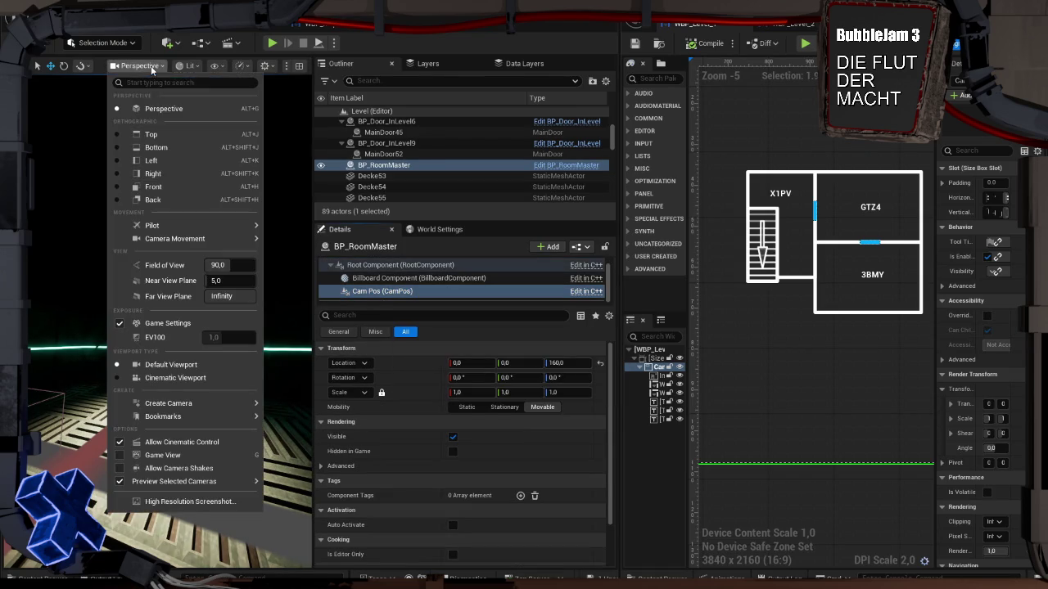
click(175, 162)
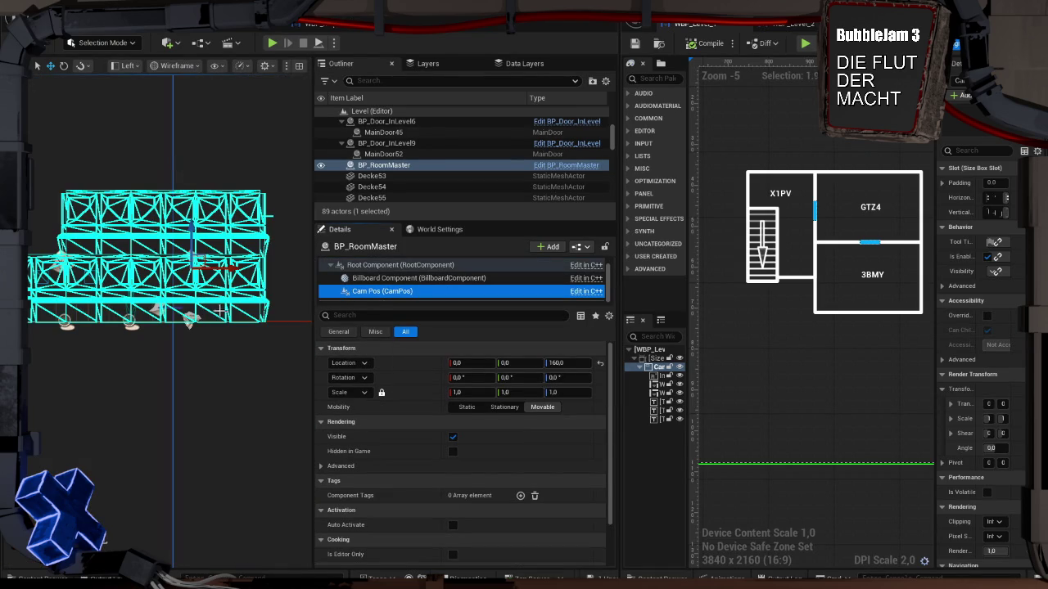
drag(193, 242, 195, 217)
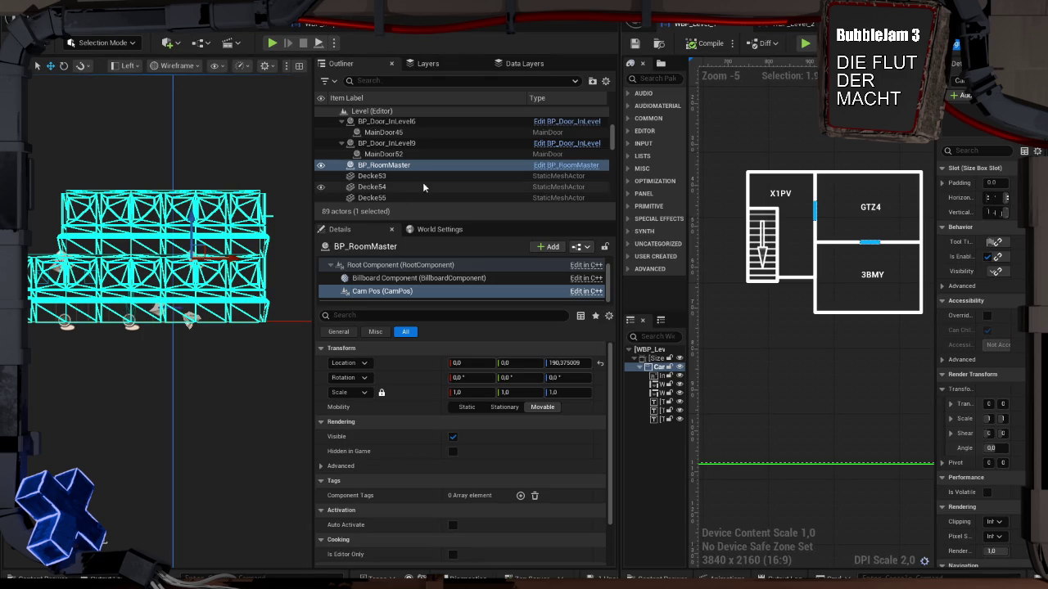
Change the BP_RoomMaster's Room Name from JD7G to 3BMY
click(401, 165)
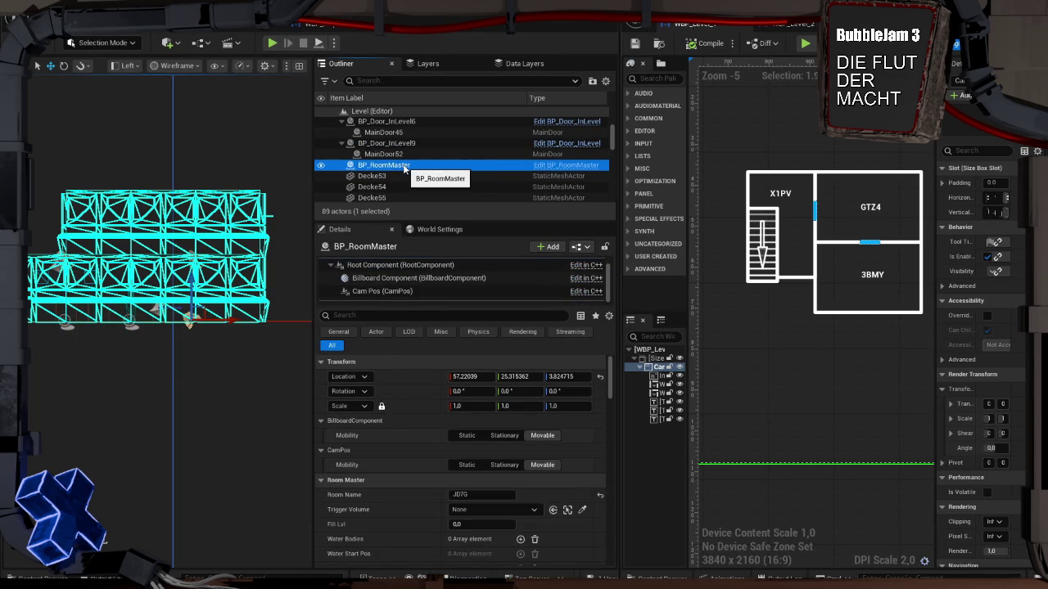
click(451, 495)
text(3BMY)
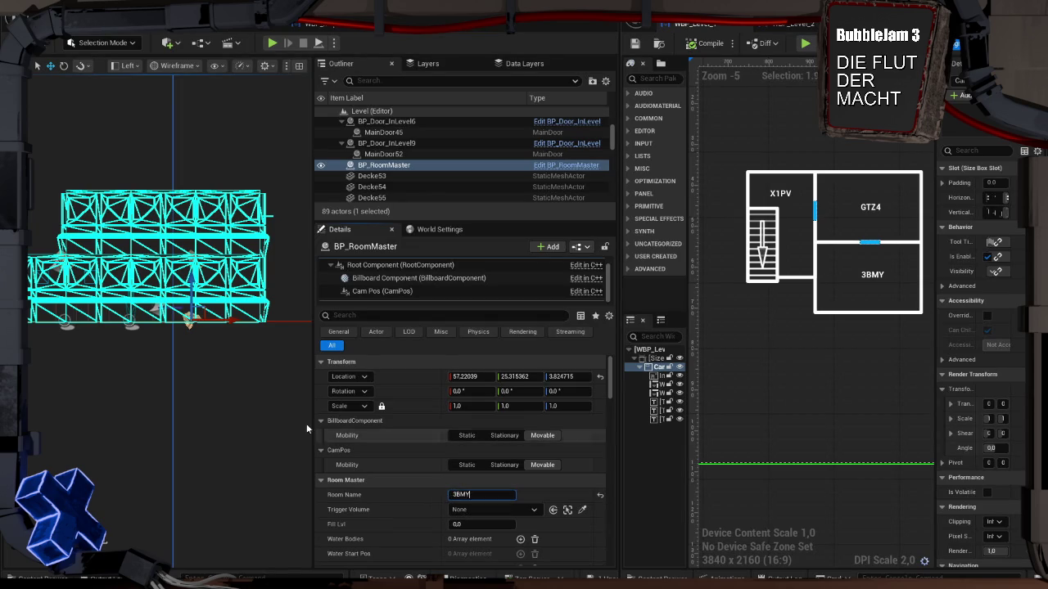
click(103, 148)
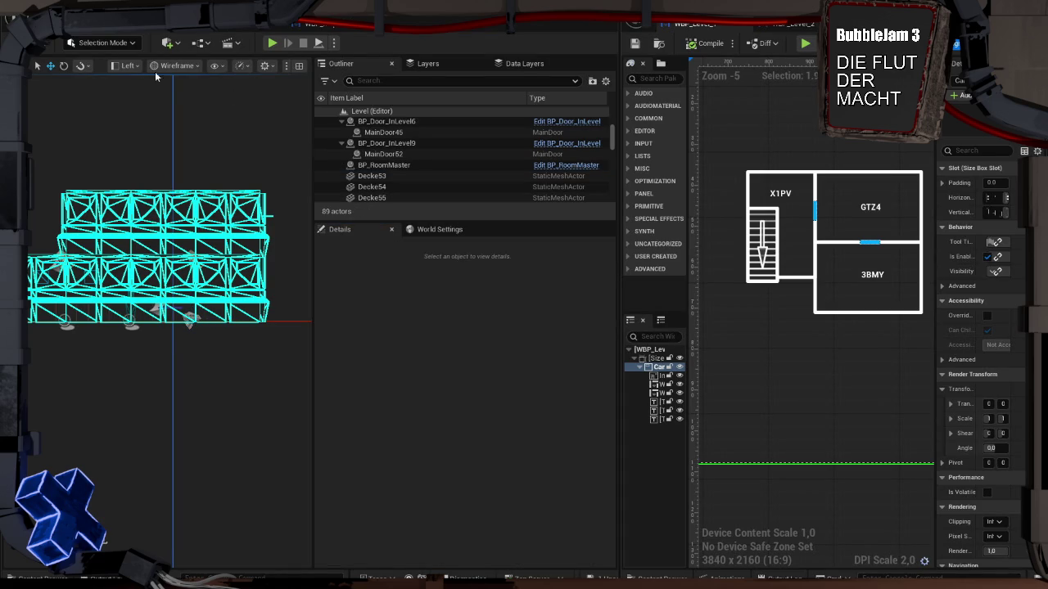
Add a Trigger Volume from Quick Add with the viewport in Top view
click(129, 65)
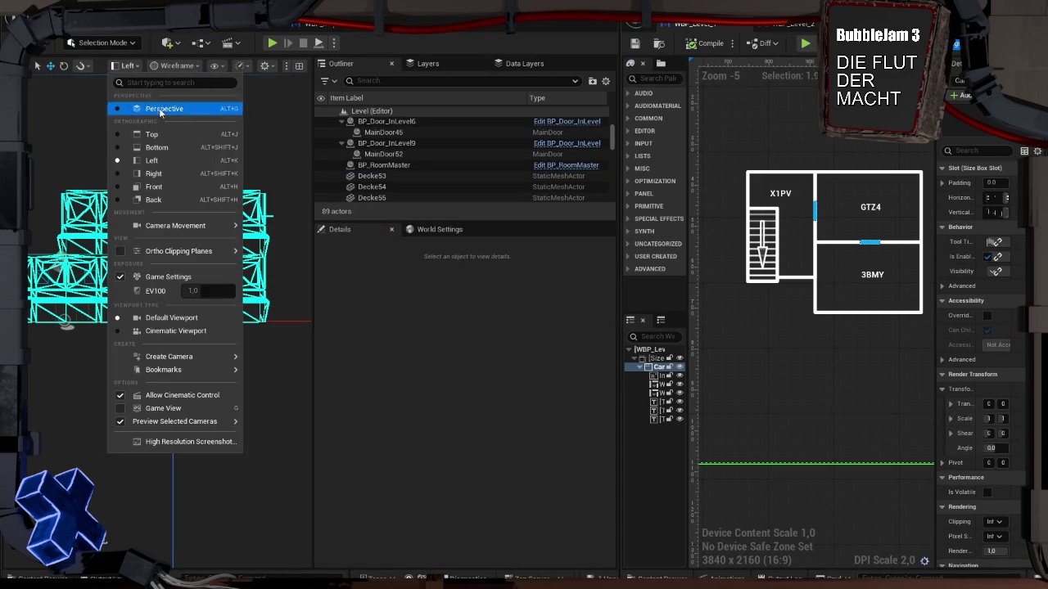
click(152, 135)
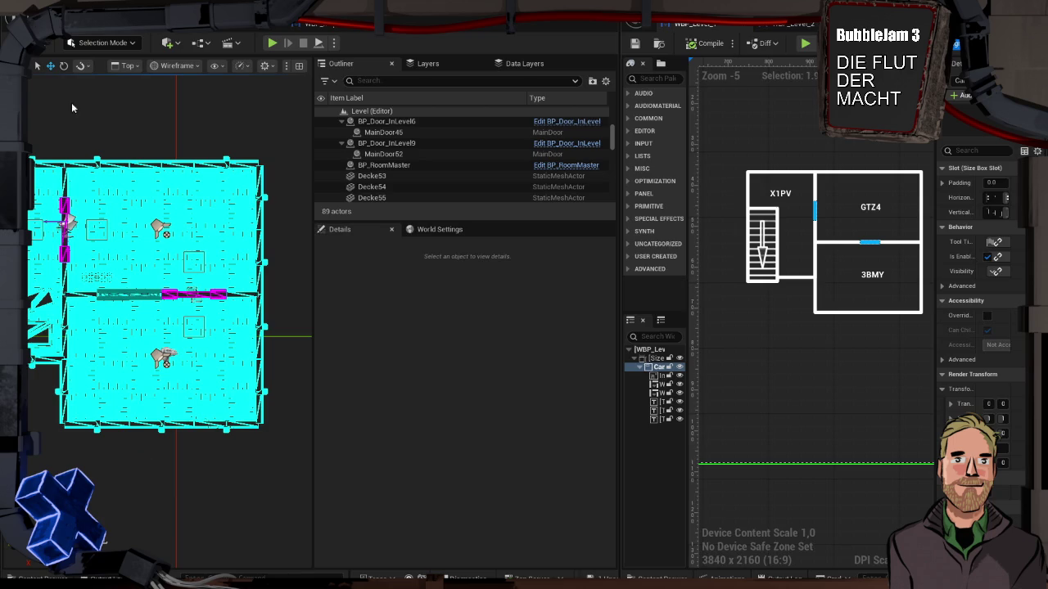
mouse_move(310, 199)
mouse_down()
mouse_move(509, 205)
mouse_move(313, 203)
mouse_up()
click(168, 43)
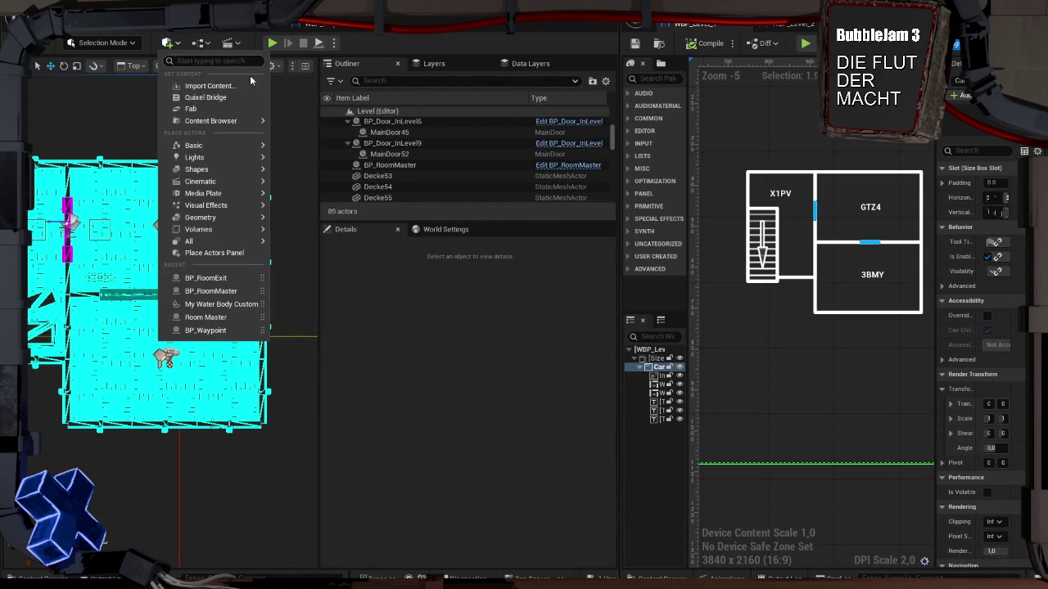
mouse_move(222, 228)
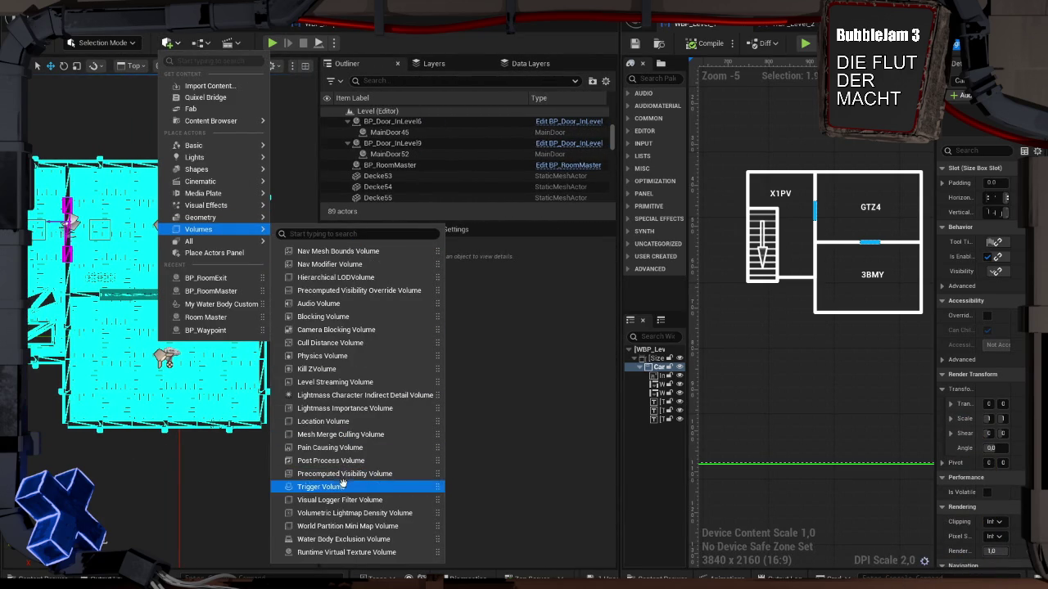
click(344, 487)
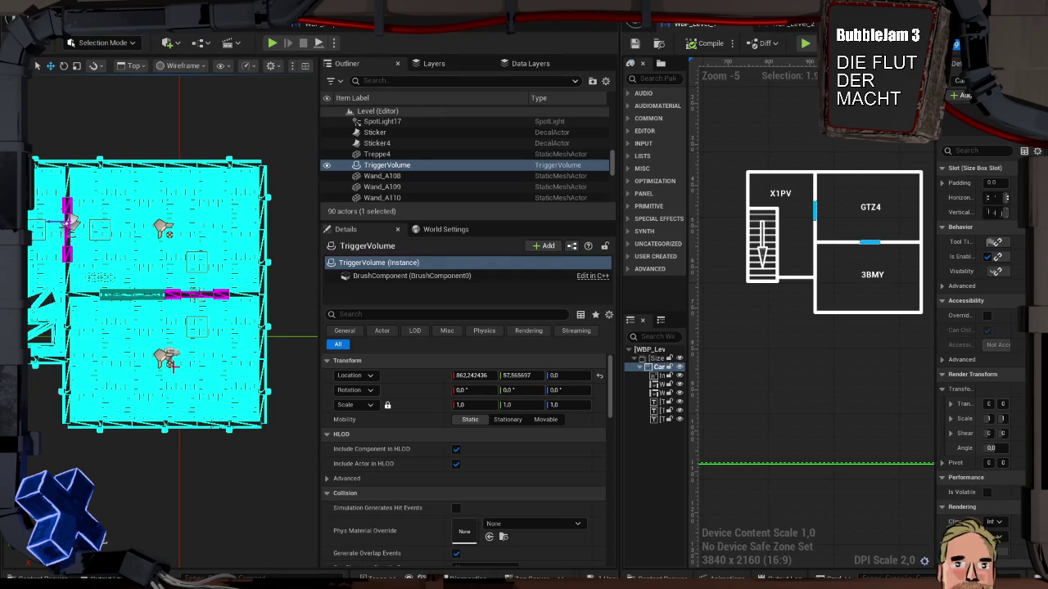
Move the trigger volume onto the room at about X -34.69, Y 57.57 and enter Modeling Mode
key(f)
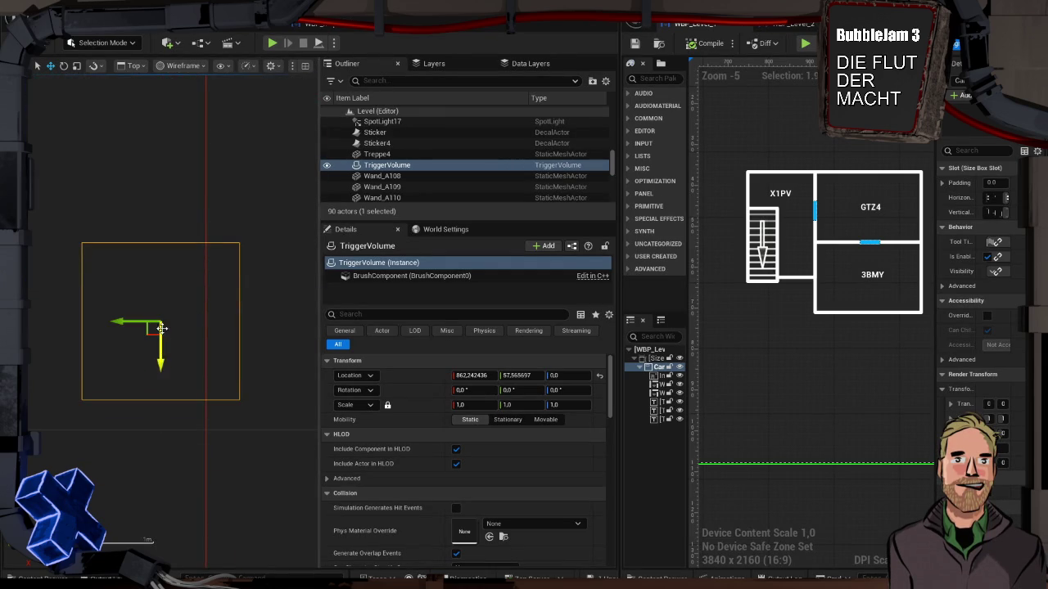
scroll(152, 338, down, 5)
mouse_move(152, 338)
mouse_down()
mouse_move(162, 182)
mouse_move(116, 177)
mouse_move(116, 193)
mouse_up()
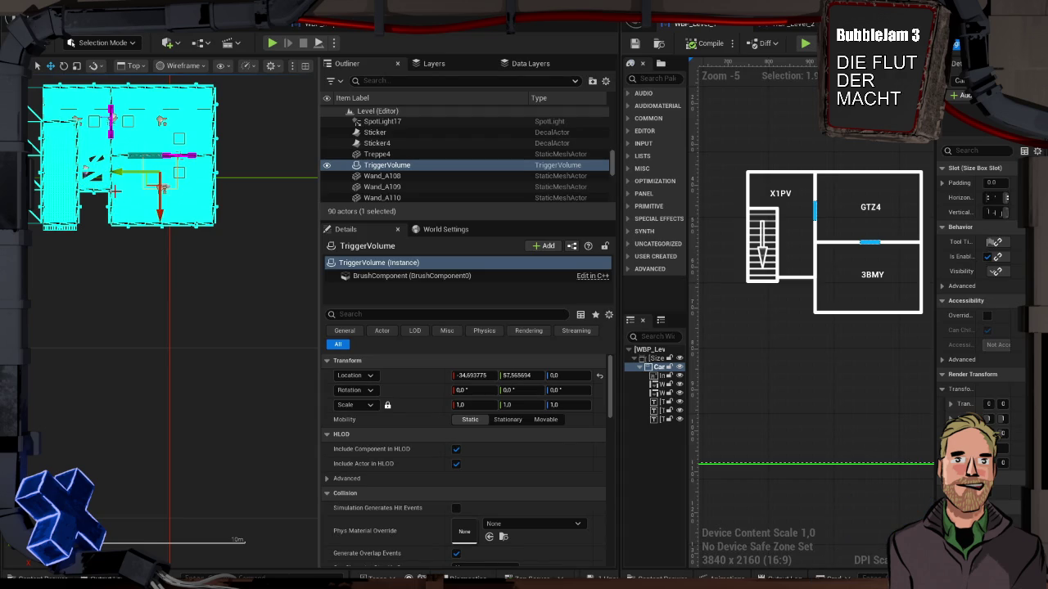
key(shift+5)
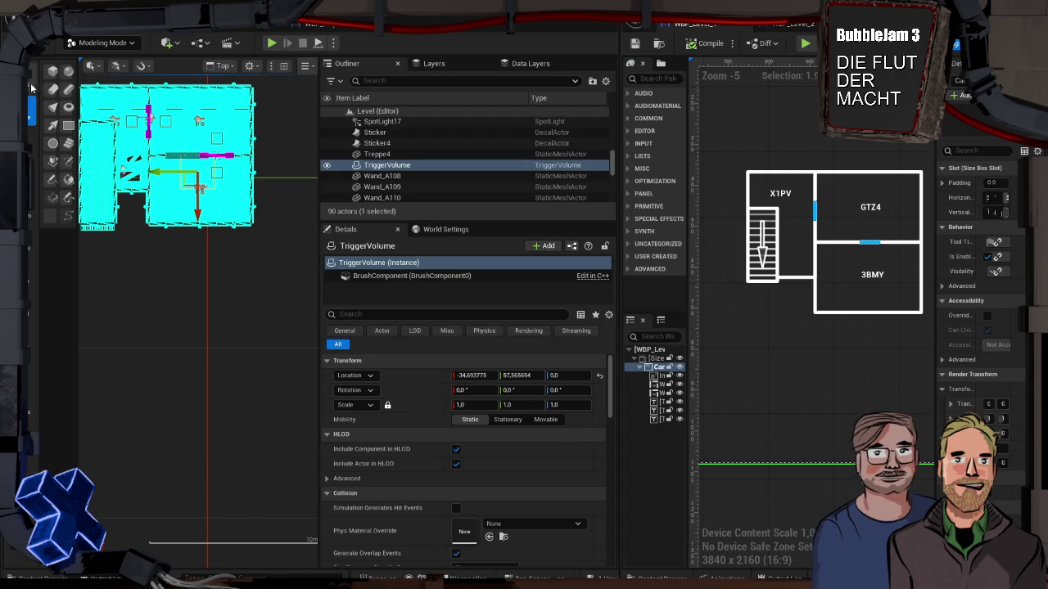
Start PolyGroup Edit on the trigger volume, select its faces and frame it in perspective
click(55, 78)
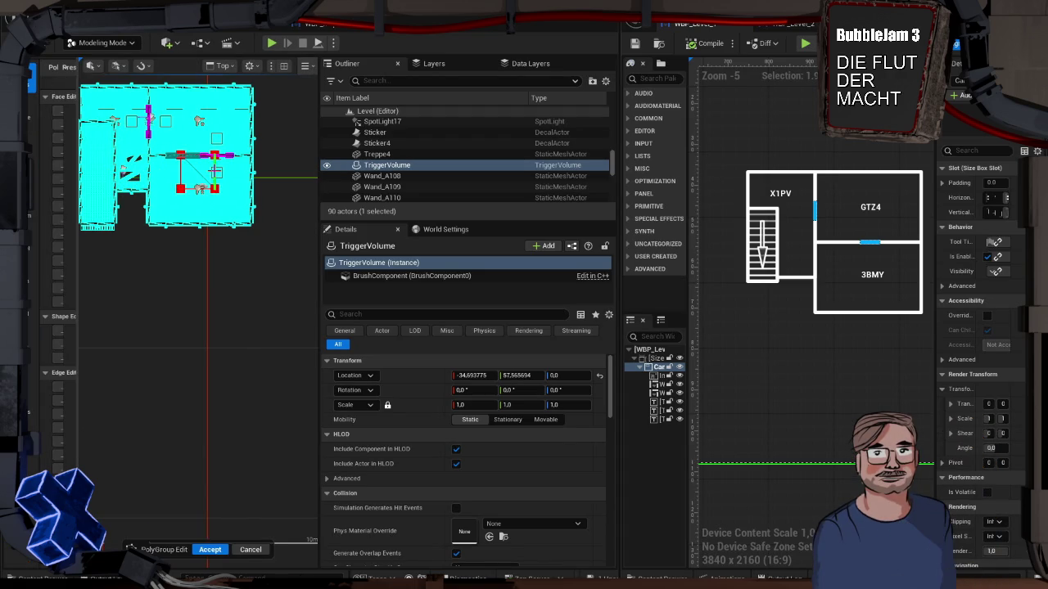
click(214, 170)
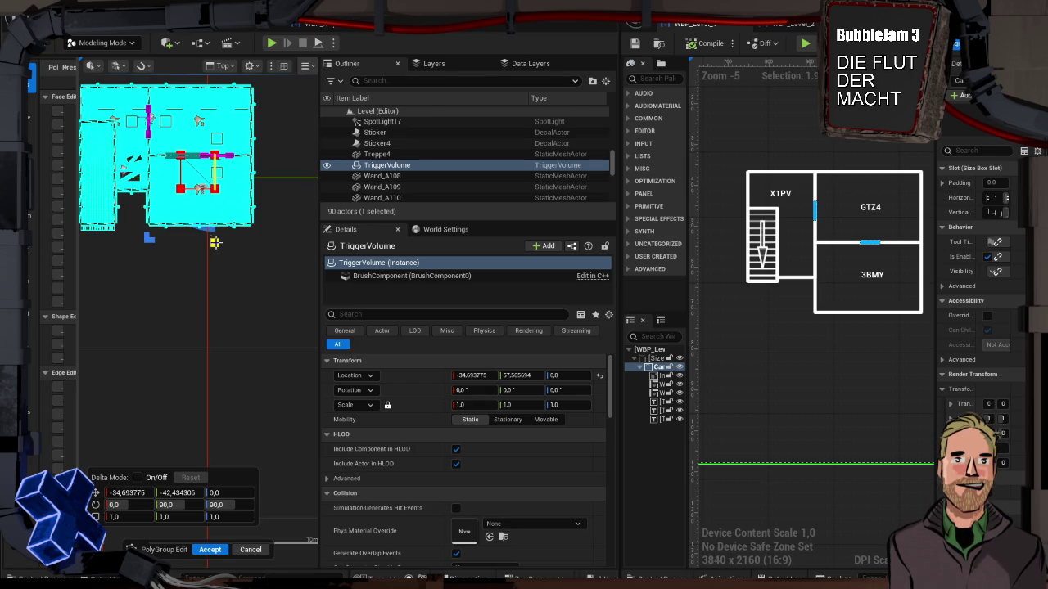
scroll(229, 203, up, 5)
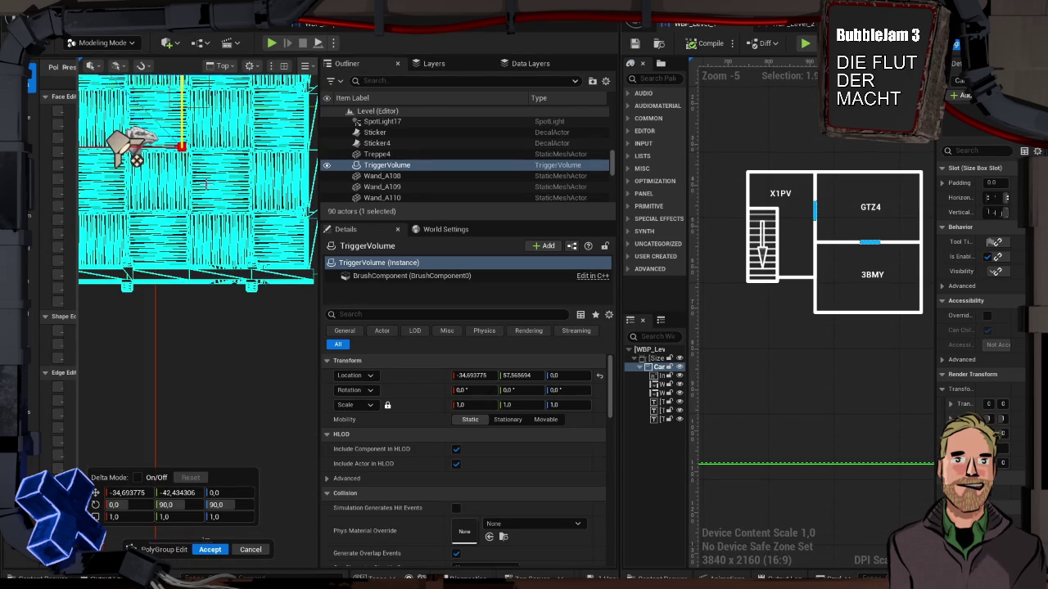
mouse_move(201, 150)
mouse_down()
mouse_move(217, 278)
mouse_move(232, 297)
mouse_up()
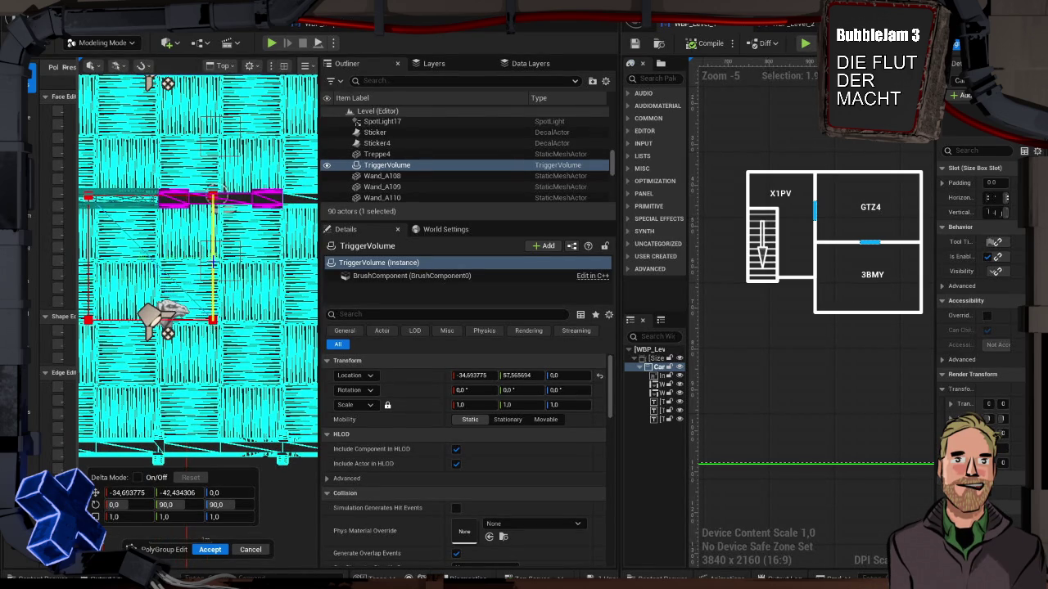
click(200, 243)
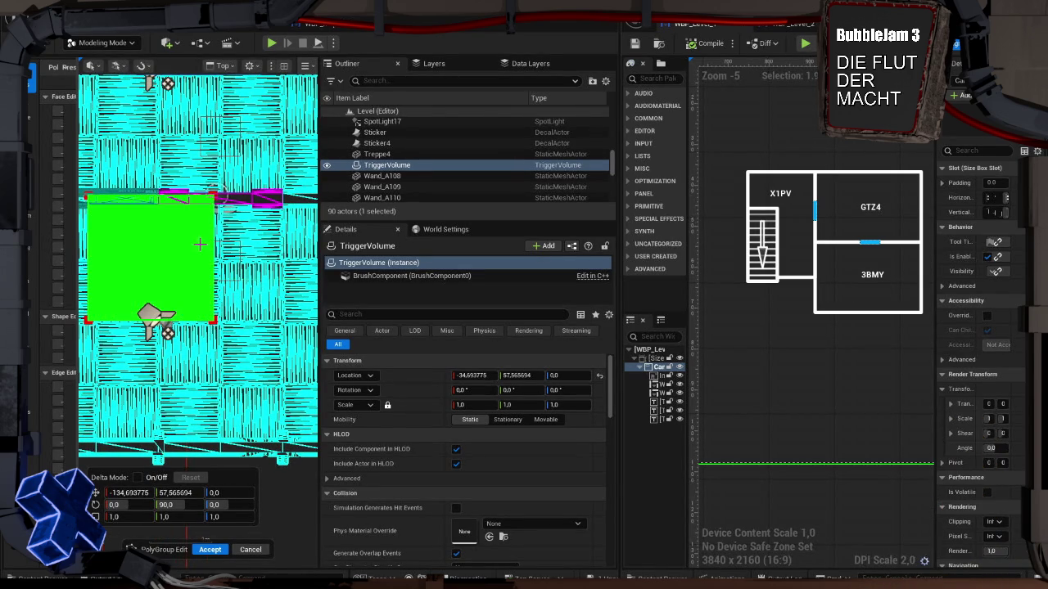
click(213, 260)
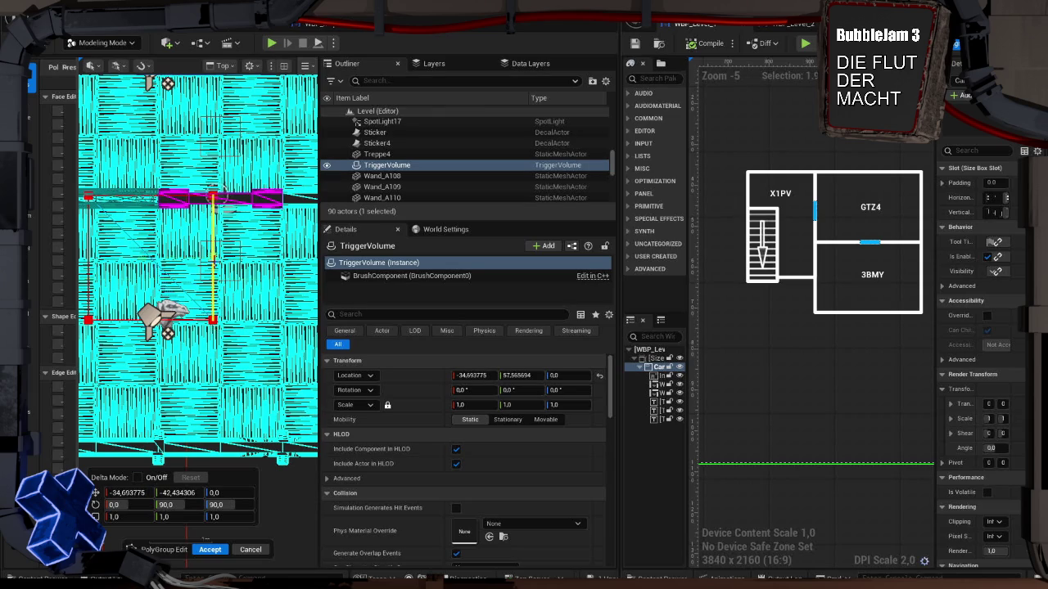
key(alt+g)
drag(216, 261, 219, 332)
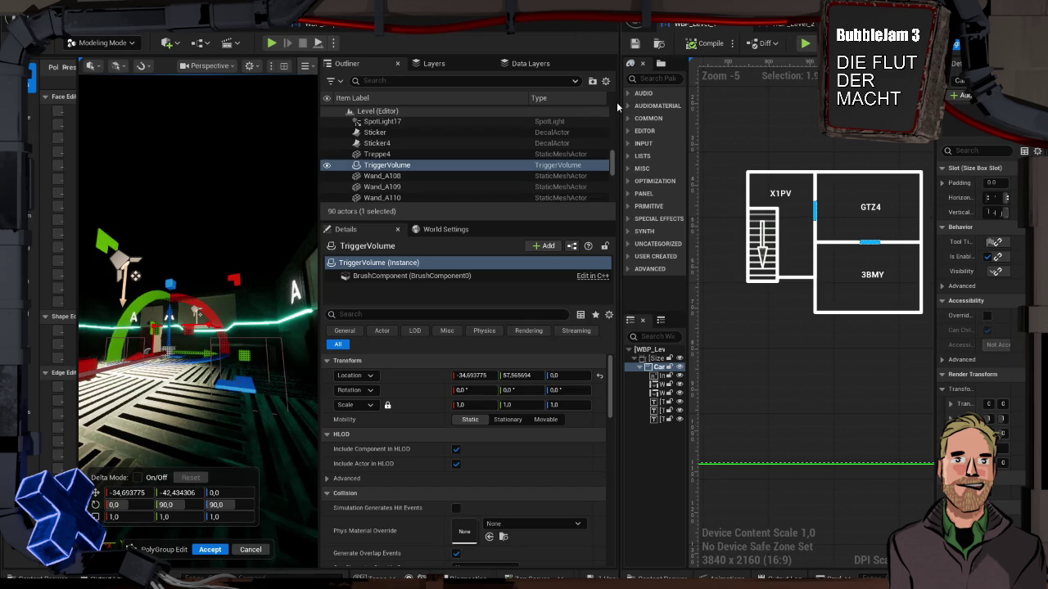
drag(621, 124, 832, 124)
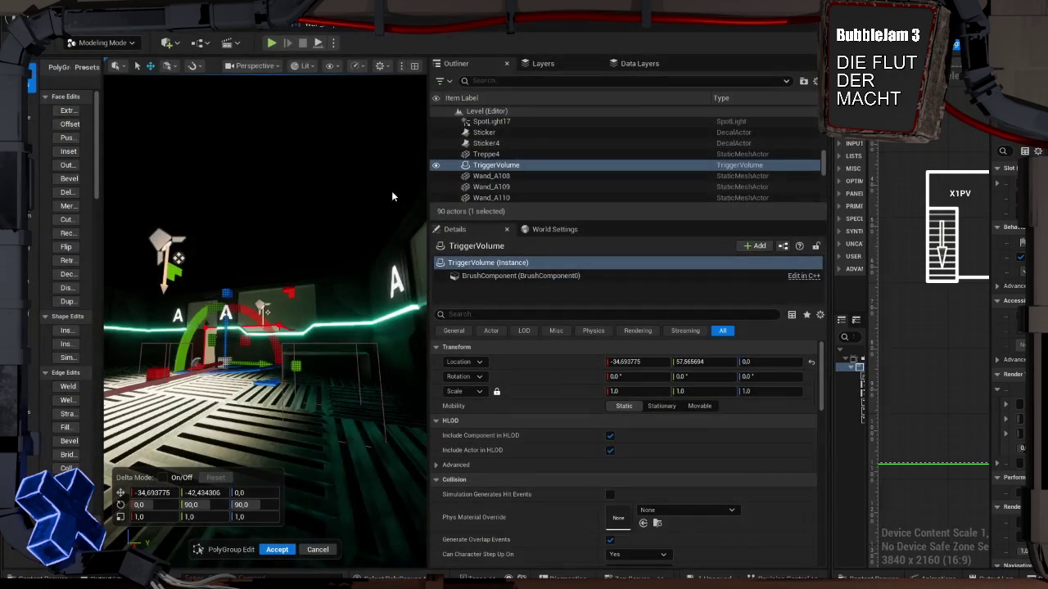
drag(427, 204, 661, 205)
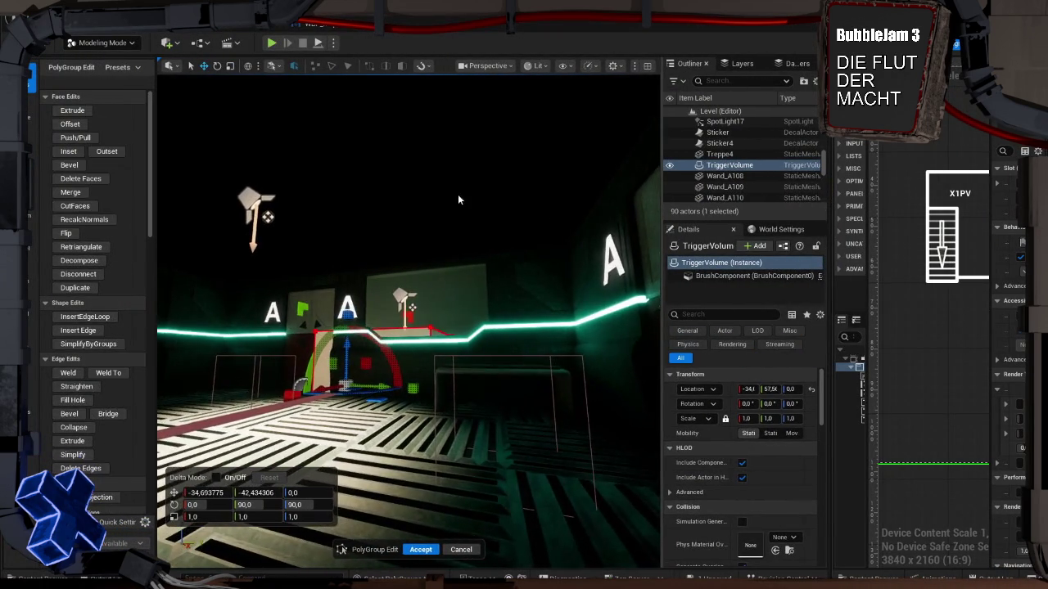
drag(352, 112, 455, 190)
key(f)
scroll(428, 197, down, 5)
mouse_move(426, 234)
mouse_down()
mouse_move(437, 214)
mouse_move(398, 247)
mouse_move(274, 256)
mouse_up()
Push the volume's side faces about 349 units out to the room walls and accept
click(283, 308)
mouse_move(344, 330)
mouse_down()
mouse_move(389, 342)
mouse_move(409, 311)
mouse_move(339, 321)
mouse_up()
mouse_move(278, 391)
mouse_down()
mouse_move(360, 347)
mouse_move(387, 319)
mouse_move(399, 328)
mouse_up()
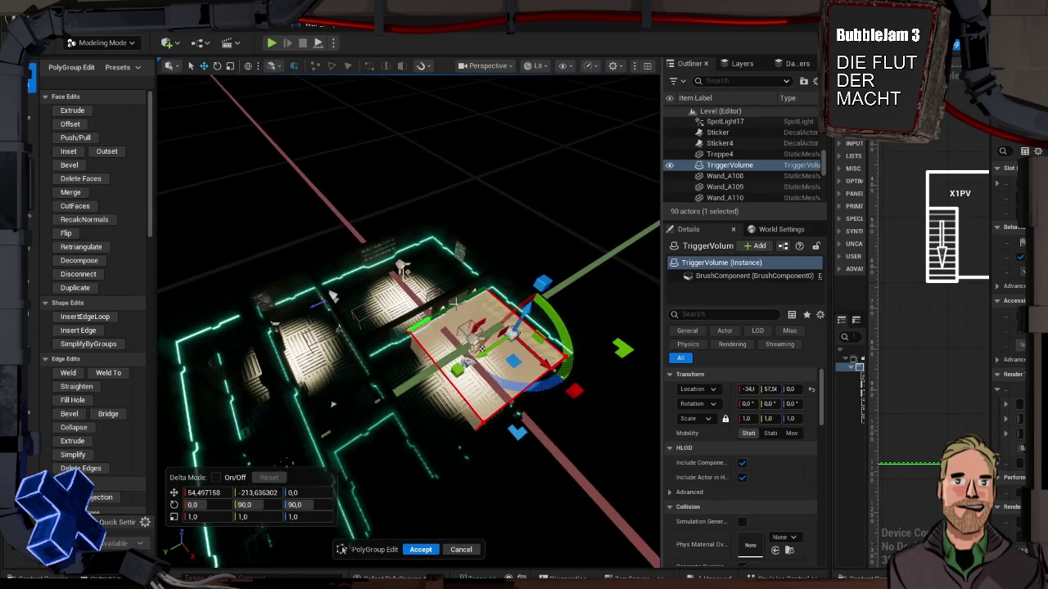
mouse_move(512, 333)
mouse_down()
mouse_move(520, 328)
mouse_move(483, 349)
mouse_up()
drag(409, 399, 372, 418)
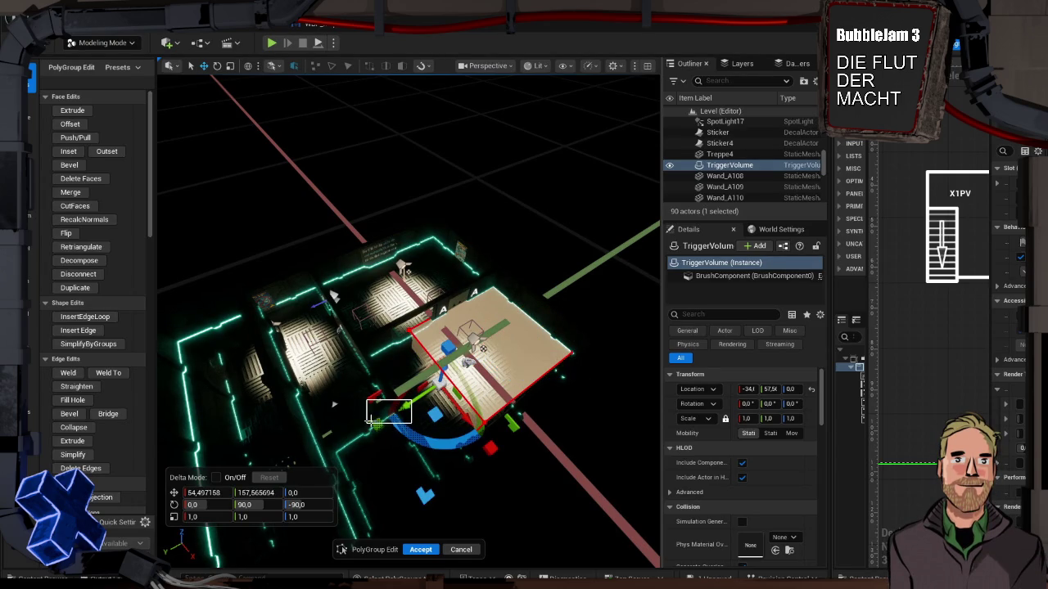
click(407, 404)
click(405, 404)
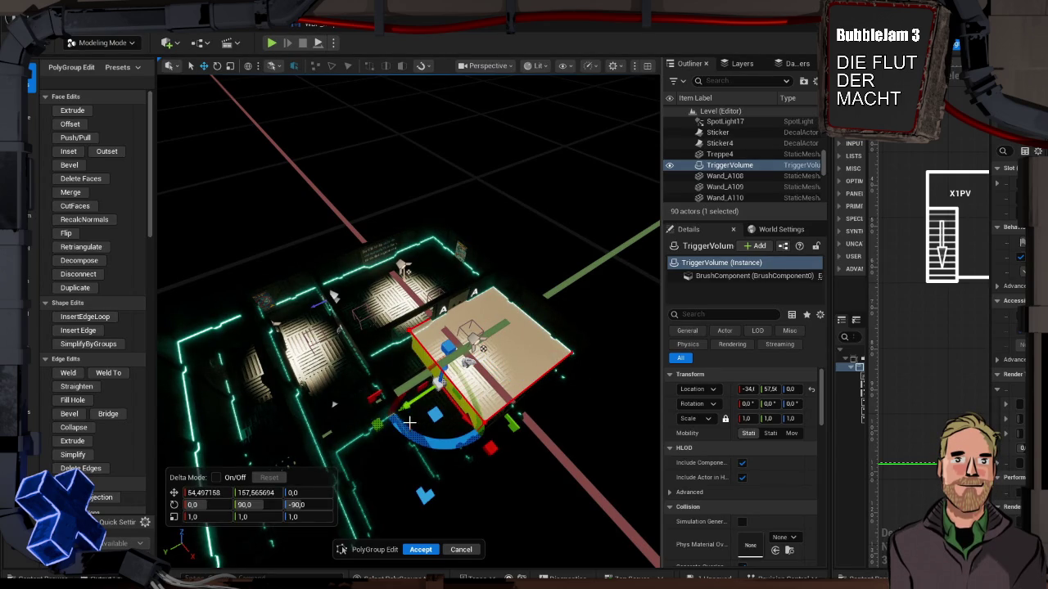
drag(404, 405, 352, 437)
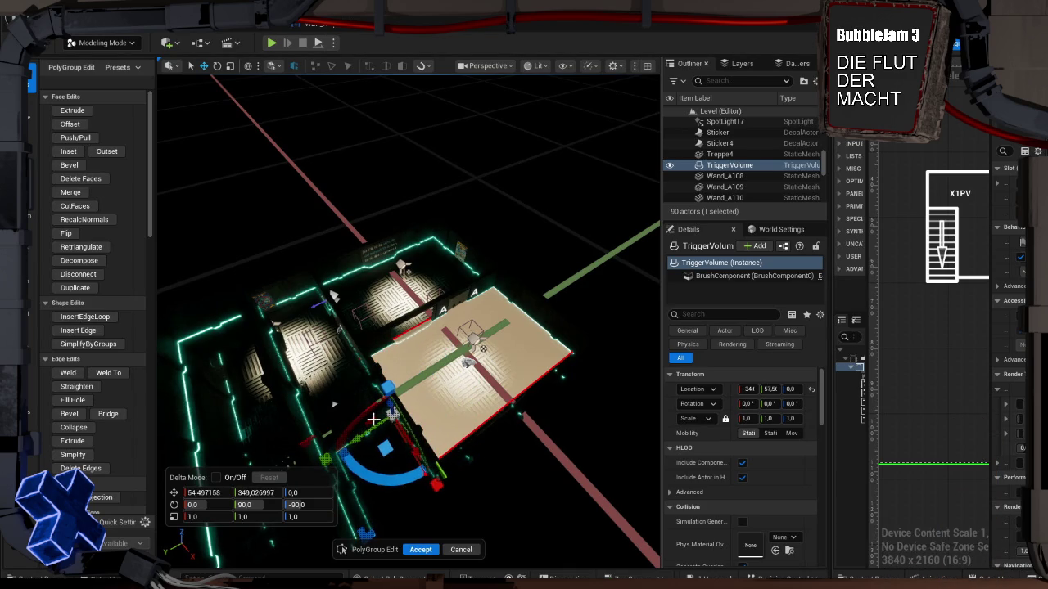
click(419, 550)
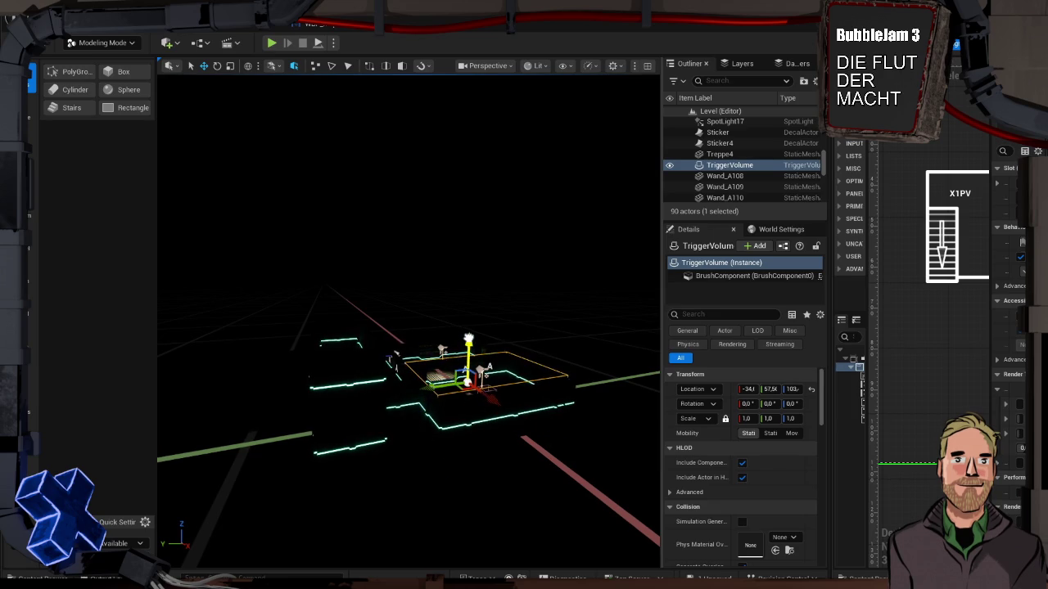
Scale the trigger volume to Z 1.519 and Alt-drag a copy, TriggerVolume2, into the next room
drag(791, 418, 815, 419)
drag(532, 303, 555, 247)
key(w)
drag(361, 341, 475, 346)
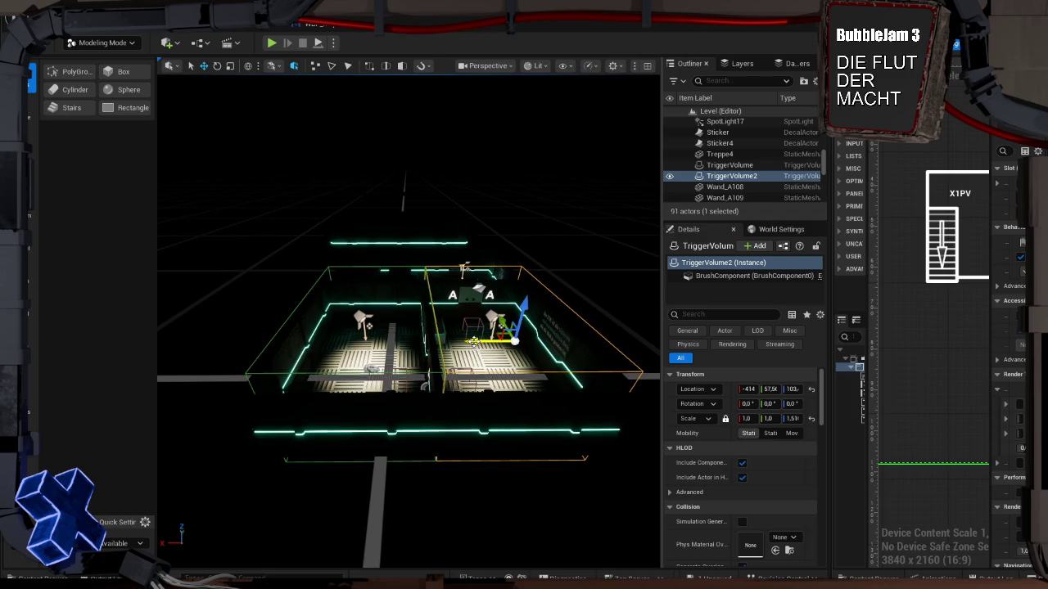
Check both trigger volumes from the Top view, then return to a perspective view of the rooms
click(487, 65)
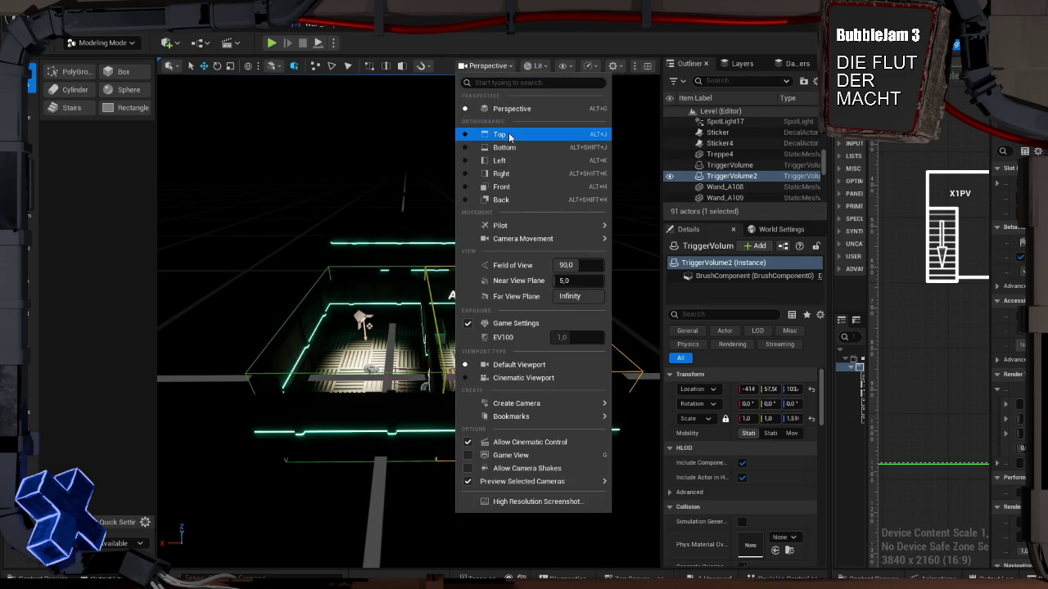
click(491, 134)
scroll(432, 226, down, 3)
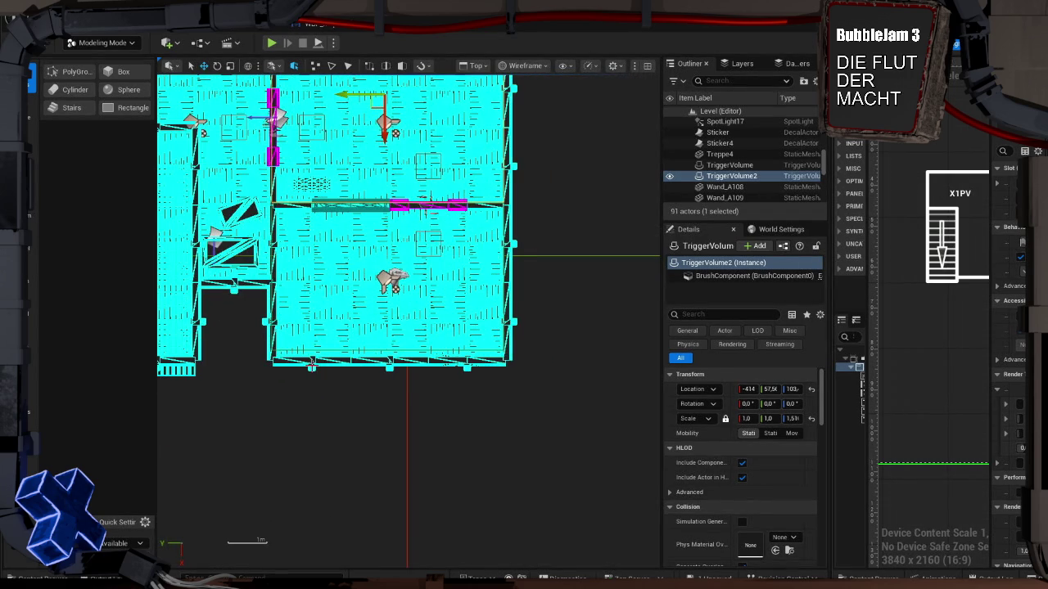
click(729, 165)
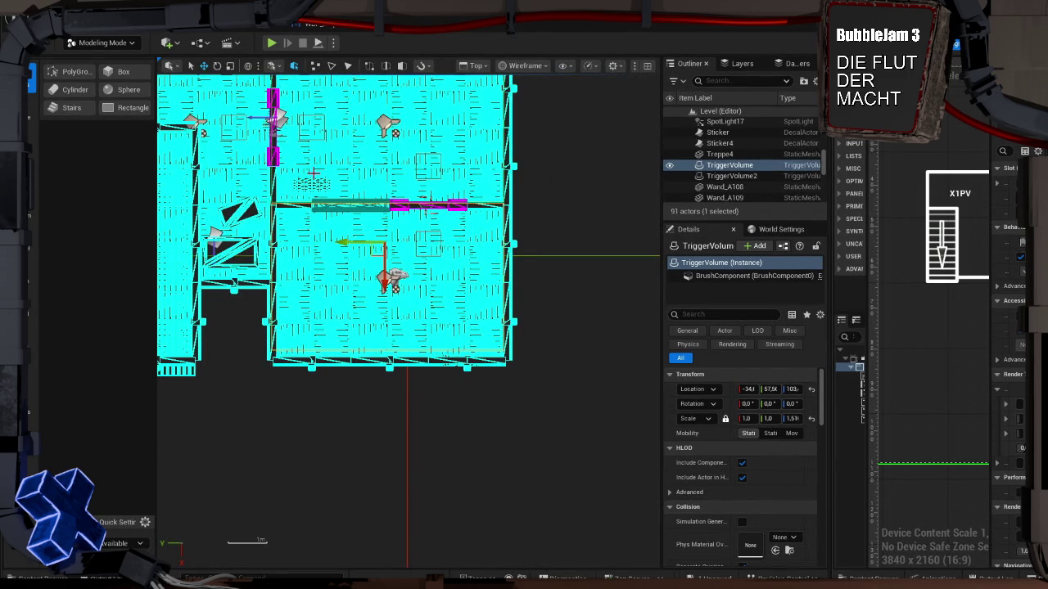
scroll(313, 173, down, 2)
ctrl+click(352, 108)
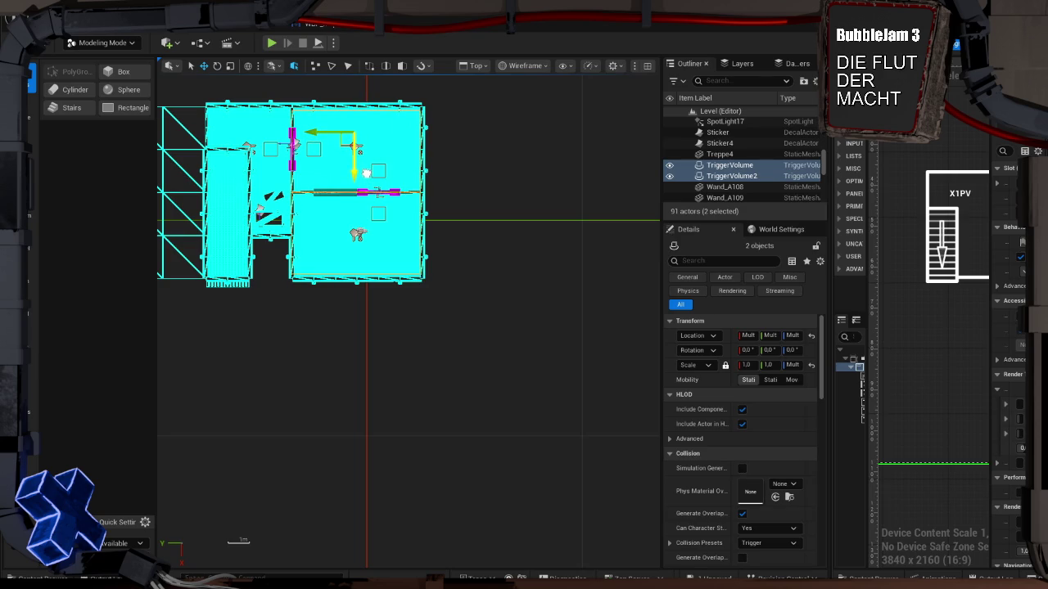
scroll(430, 200, up, 4)
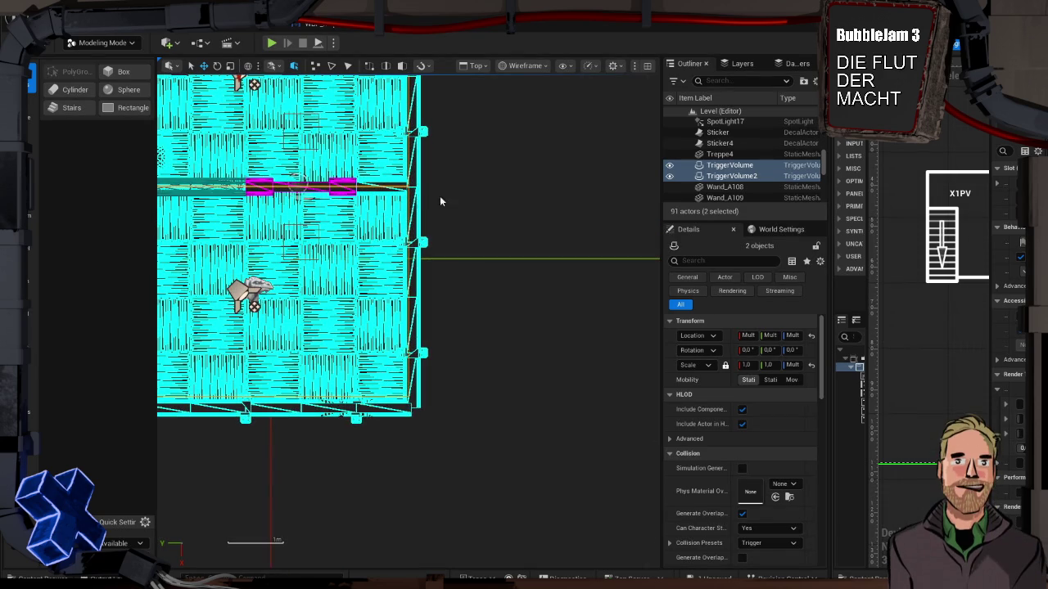
click(457, 188)
mouse_move(457, 199)
mouse_down()
mouse_move(363, 164)
mouse_move(669, 147)
mouse_up()
click(489, 350)
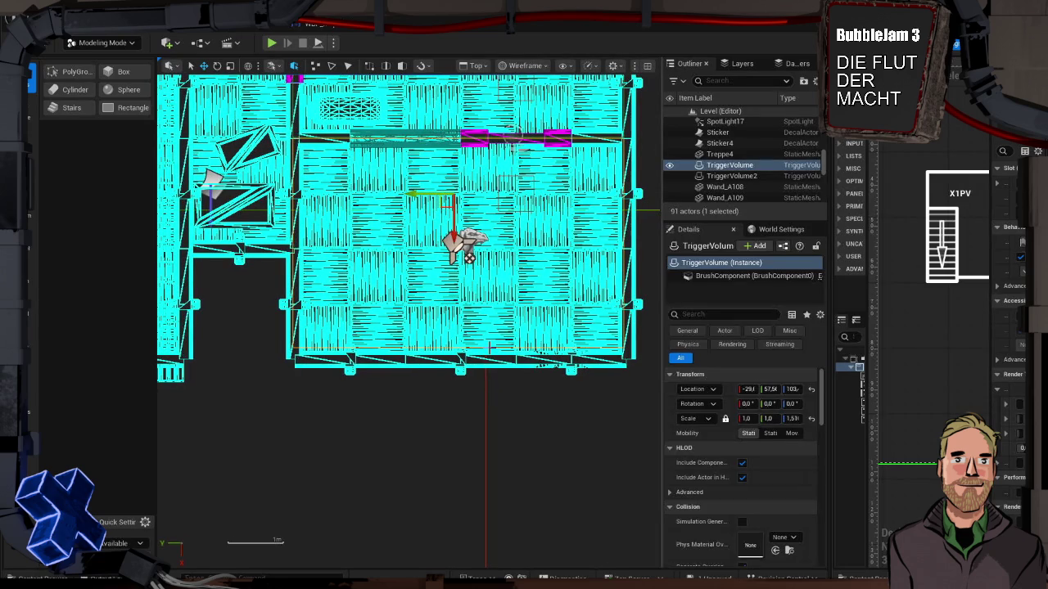
key(alt+g)
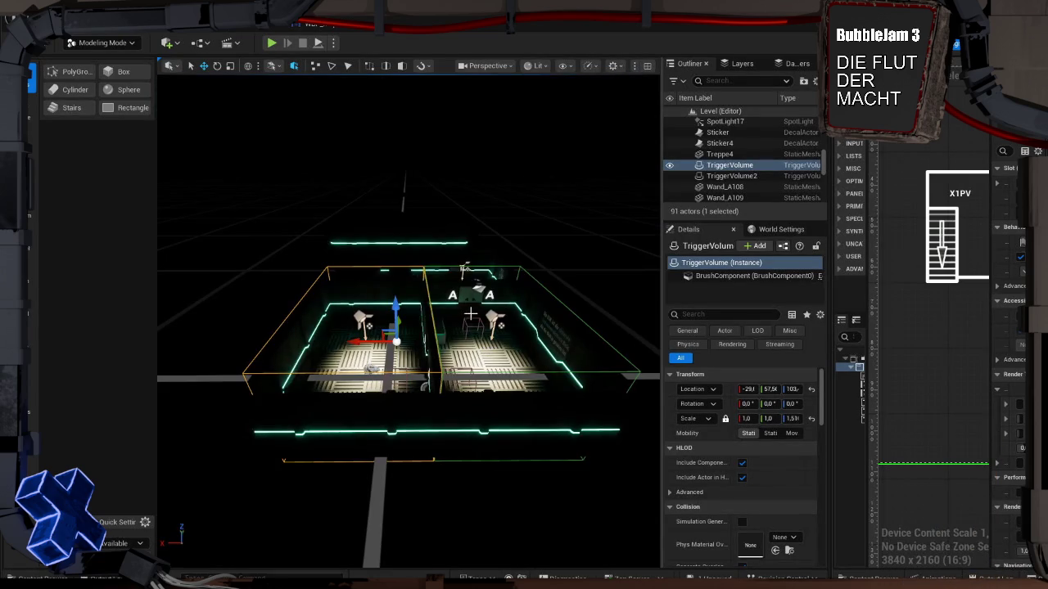
mouse_move(507, 297)
mouse_down()
mouse_move(332, 311)
mouse_move(332, 184)
mouse_up()
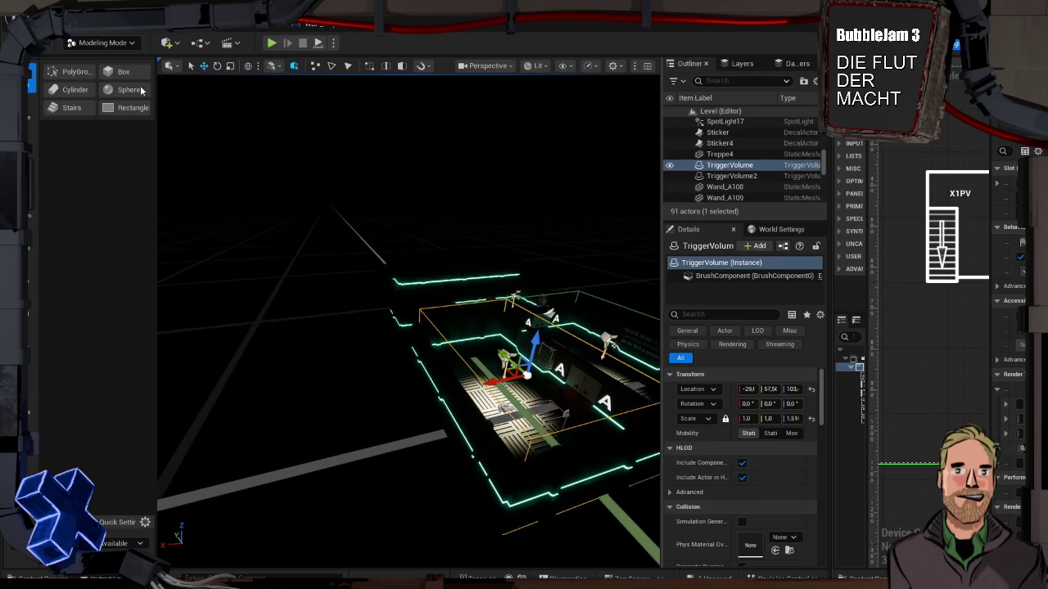
Push TriggerVolume's side face about 268 units along X to the room's far wall and accept
click(72, 72)
click(464, 379)
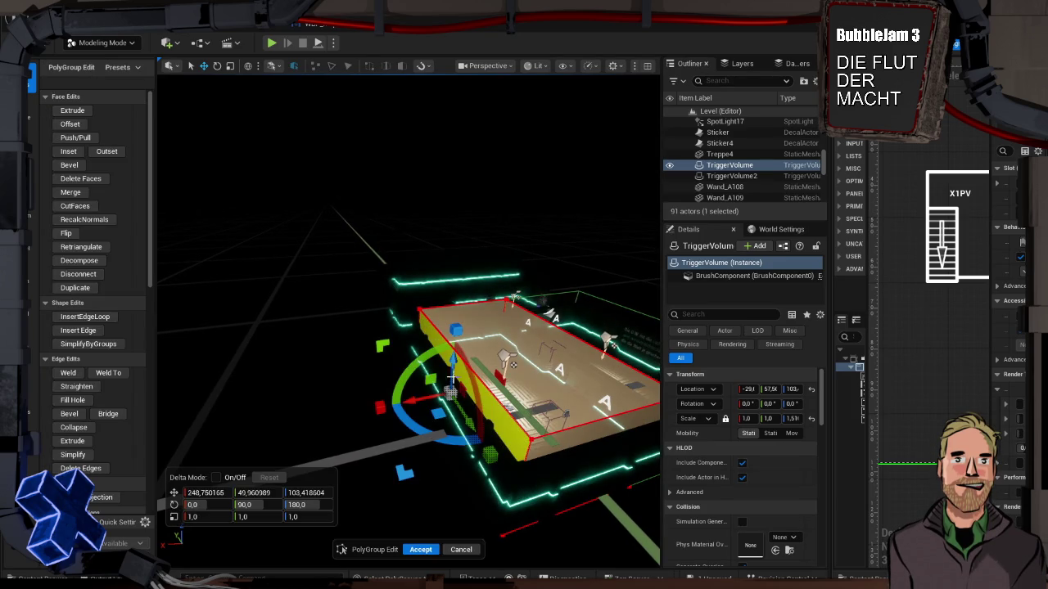
drag(413, 397, 404, 401)
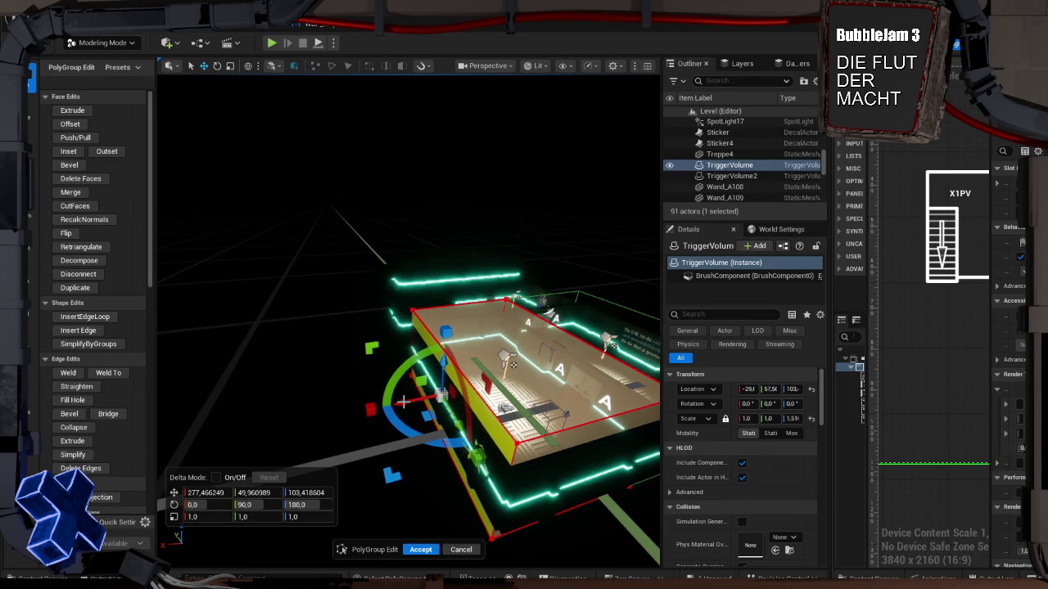
drag(364, 339, 327, 336)
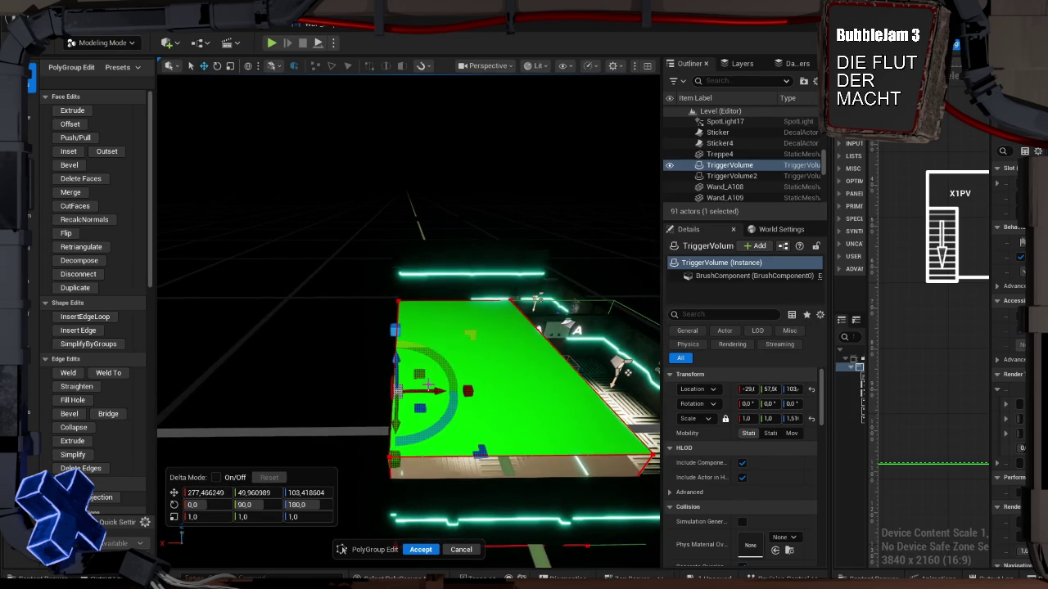
drag(443, 391, 439, 390)
mouse_move(322, 332)
mouse_down()
mouse_move(340, 332)
mouse_move(381, 446)
mouse_up()
click(421, 549)
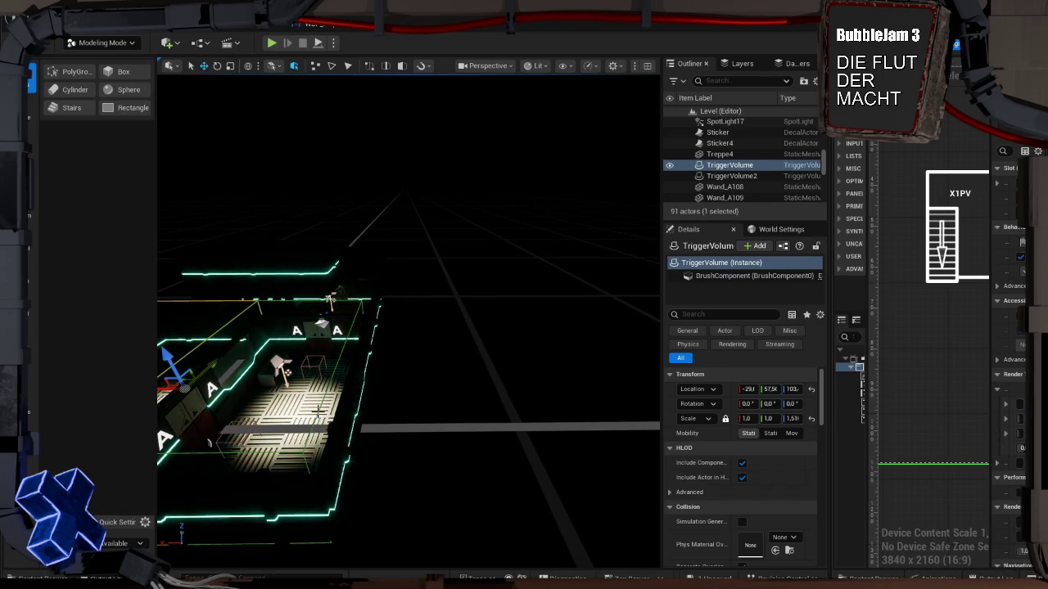
Push TriggerVolume2's side face slightly outward along X with PolyGroup Edit and accept it
click(318, 418)
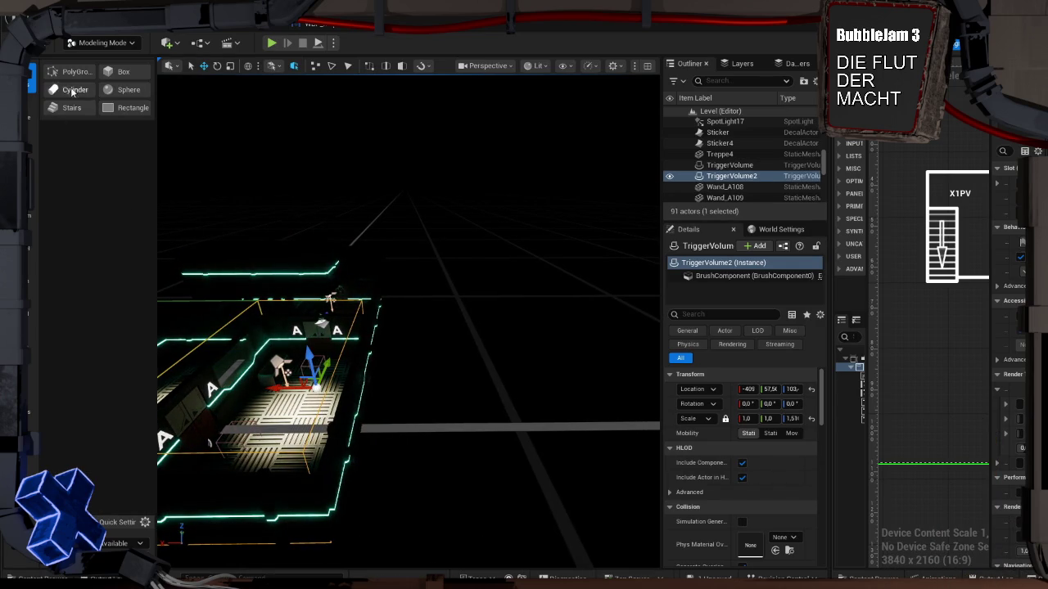
click(72, 72)
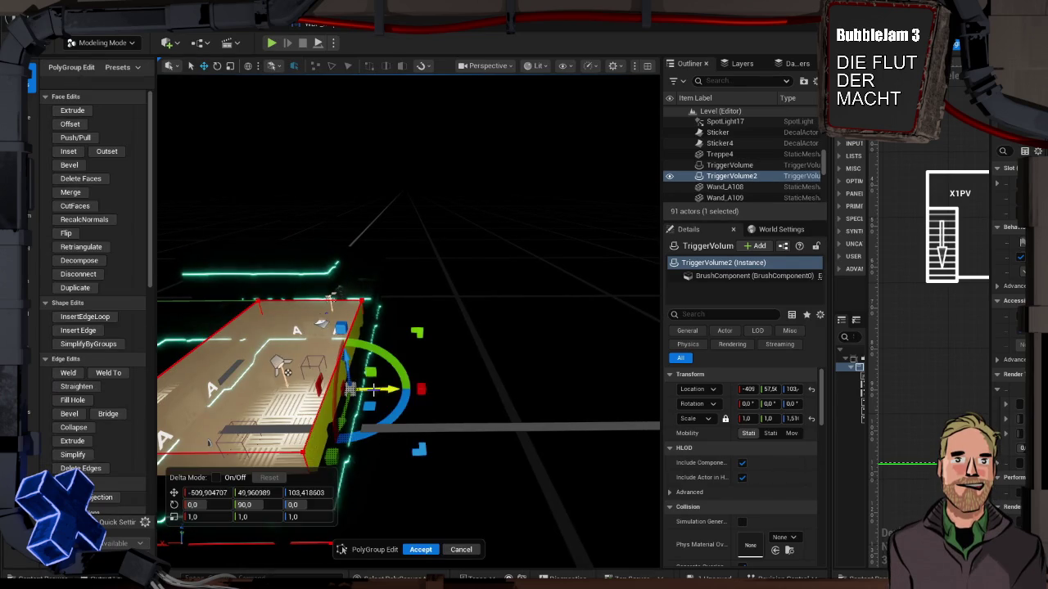
drag(382, 389, 391, 389)
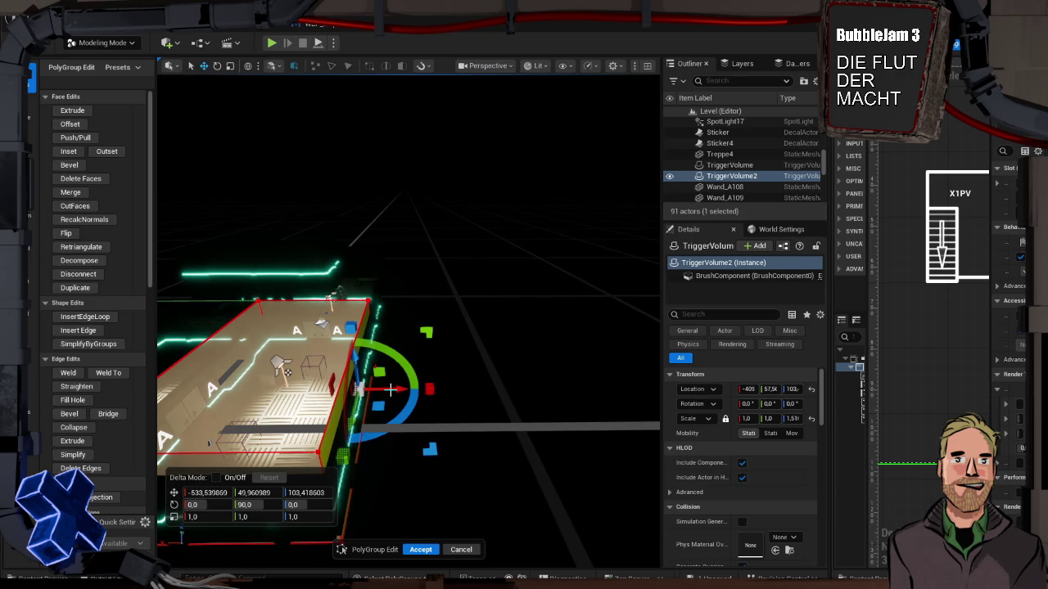
click(420, 549)
Orbit to a top-down view of the layout and reselect TriggerVolume2
click(447, 381)
mouse_move(447, 381)
mouse_down()
mouse_move(422, 352)
mouse_move(411, 385)
mouse_move(447, 381)
mouse_move(441, 337)
mouse_up()
click(417, 228)
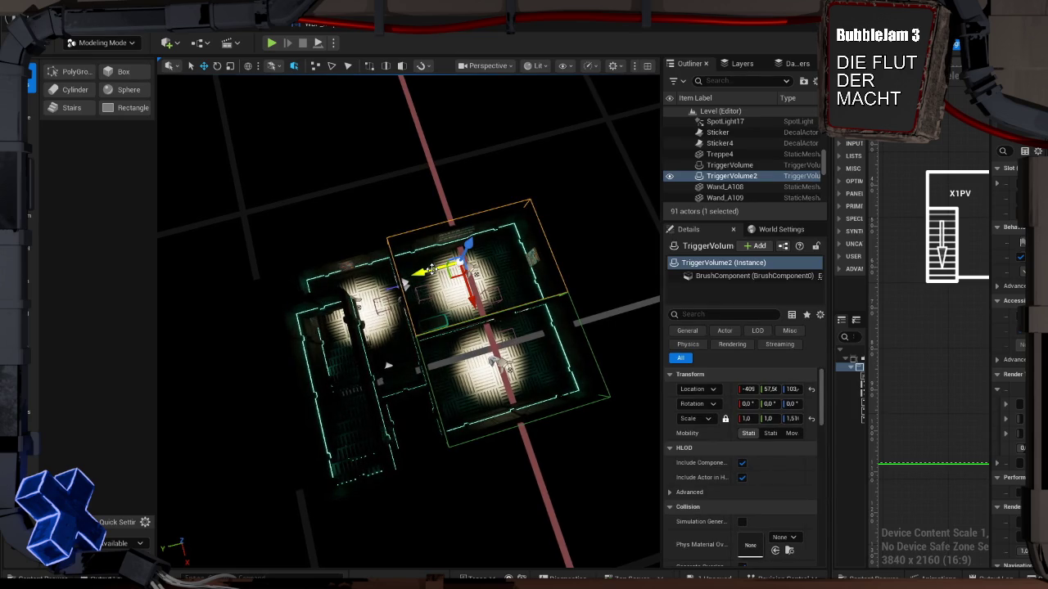
Create TriggerVolume3 as a -90° rotated copy of TriggerVolume2 and move it over the narrow left room
key(e)
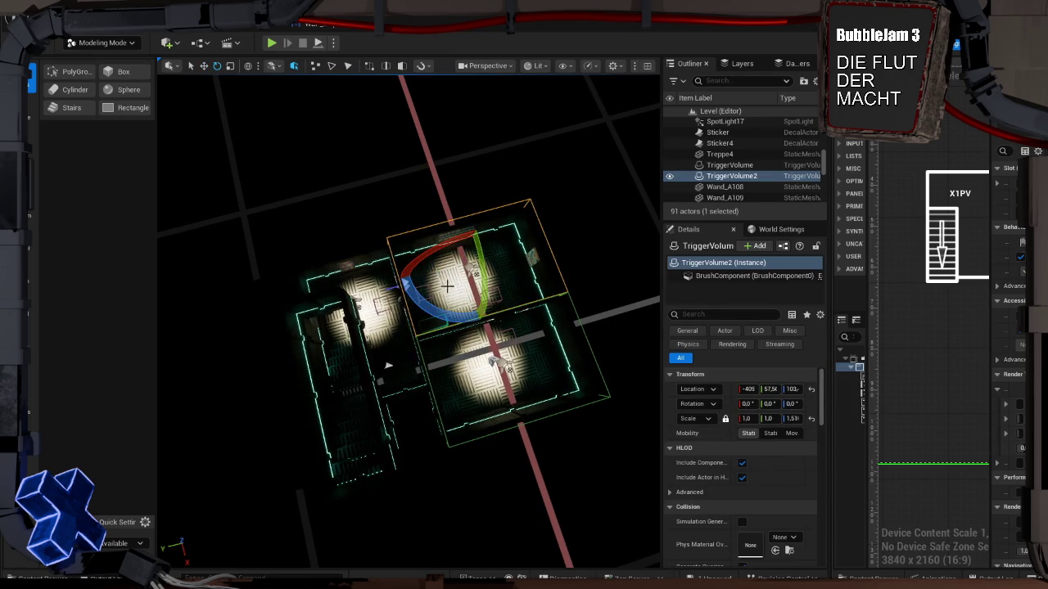
mouse_move(428, 308)
mouse_down()
mouse_move(475, 317)
mouse_move(512, 282)
mouse_move(518, 244)
mouse_up()
key(w)
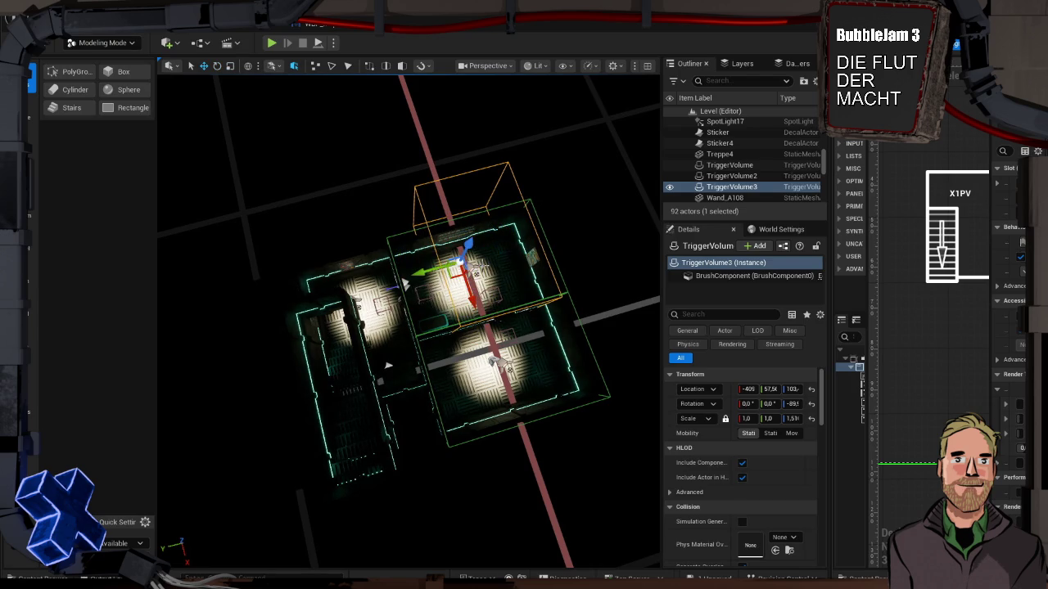
mouse_move(431, 273)
mouse_down()
mouse_move(292, 299)
mouse_move(342, 373)
mouse_up()
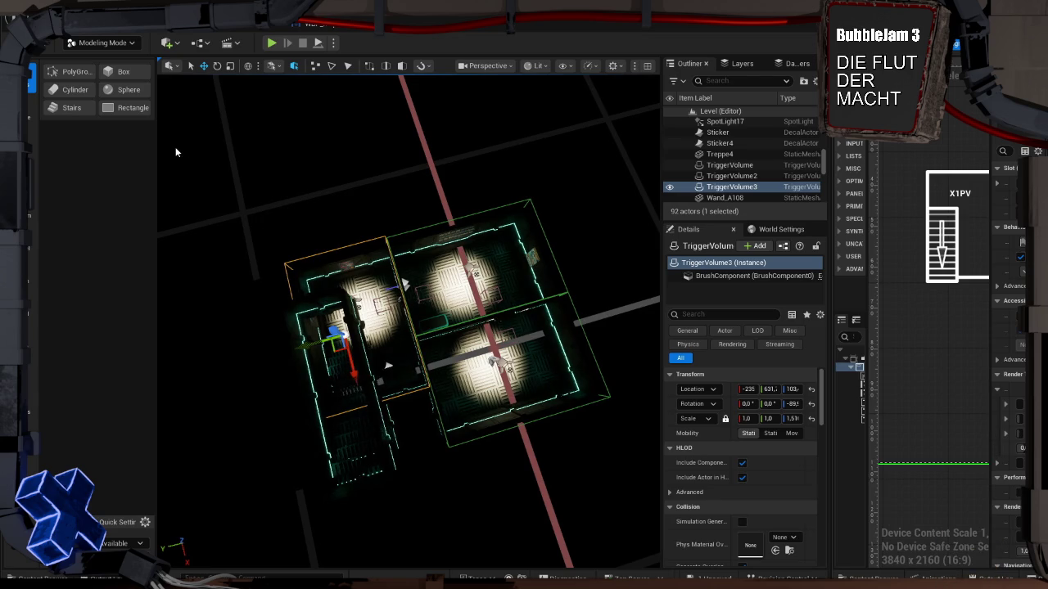
click(491, 360)
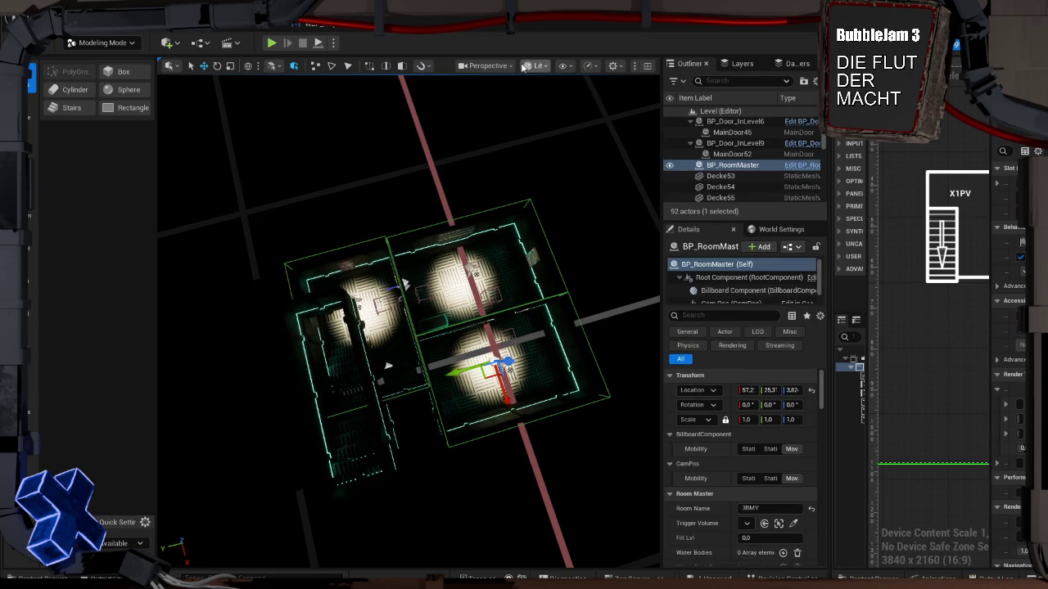
In top view, duplicate BP_RoomMaster into the upper right room, then into the upper left room
click(498, 65)
click(507, 132)
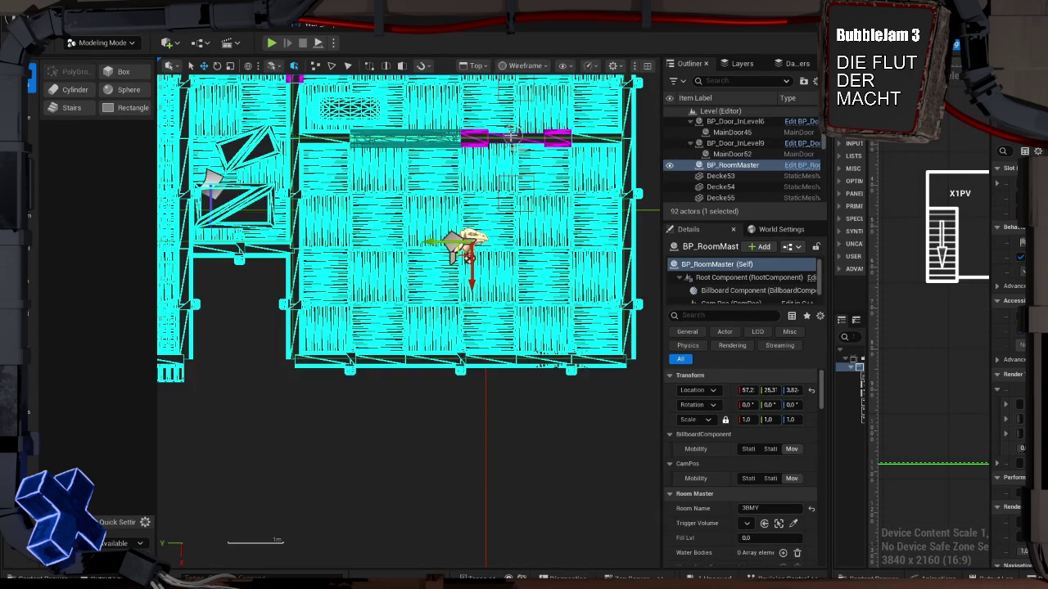
scroll(440, 174, down, 3)
key(f)
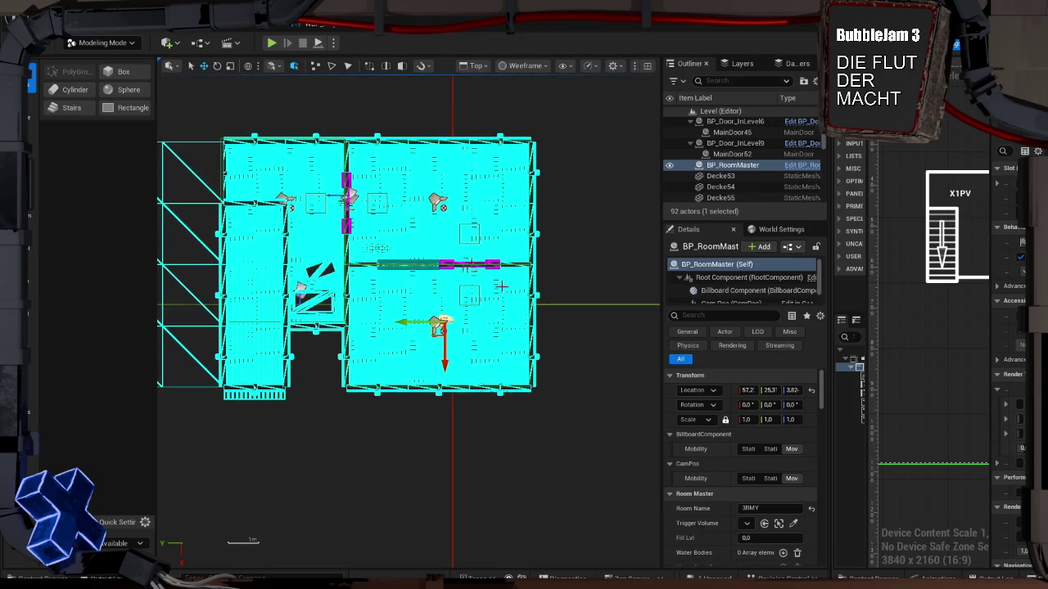
drag(446, 364, 444, 246)
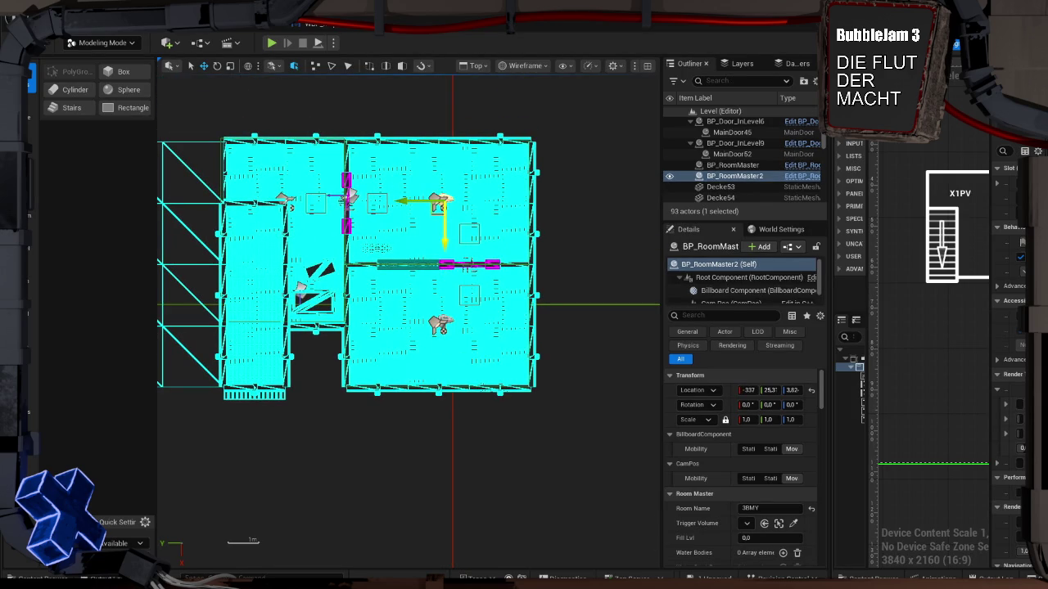
drag(401, 202, 247, 202)
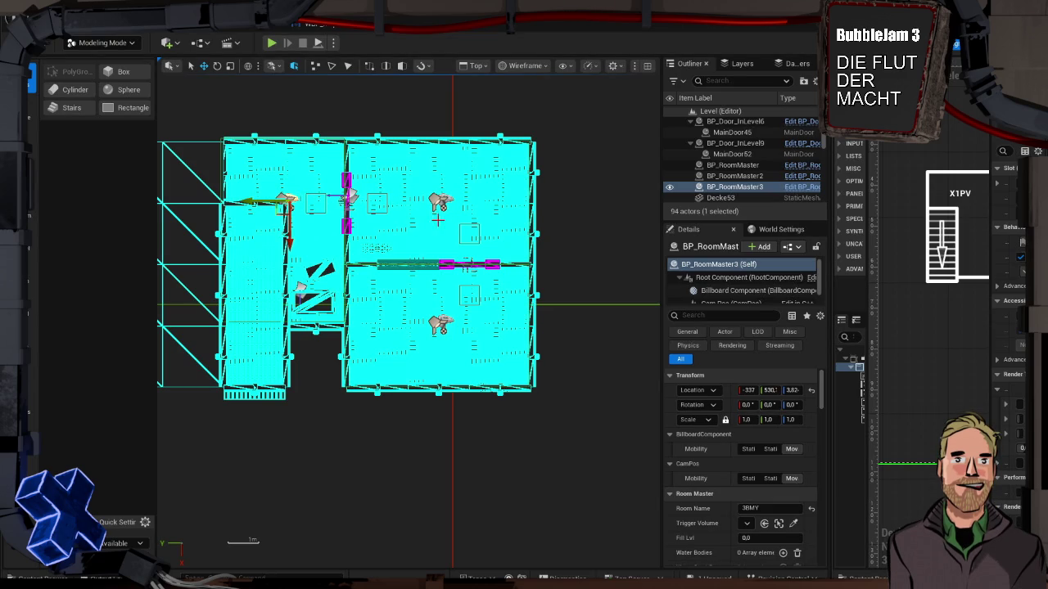
Select SpotLight15, return to the lit perspective view, and select BP_RoomMaster3
click(295, 199)
mouse_move(538, 123)
mouse_down()
mouse_move(439, 102)
mouse_move(472, 103)
mouse_up()
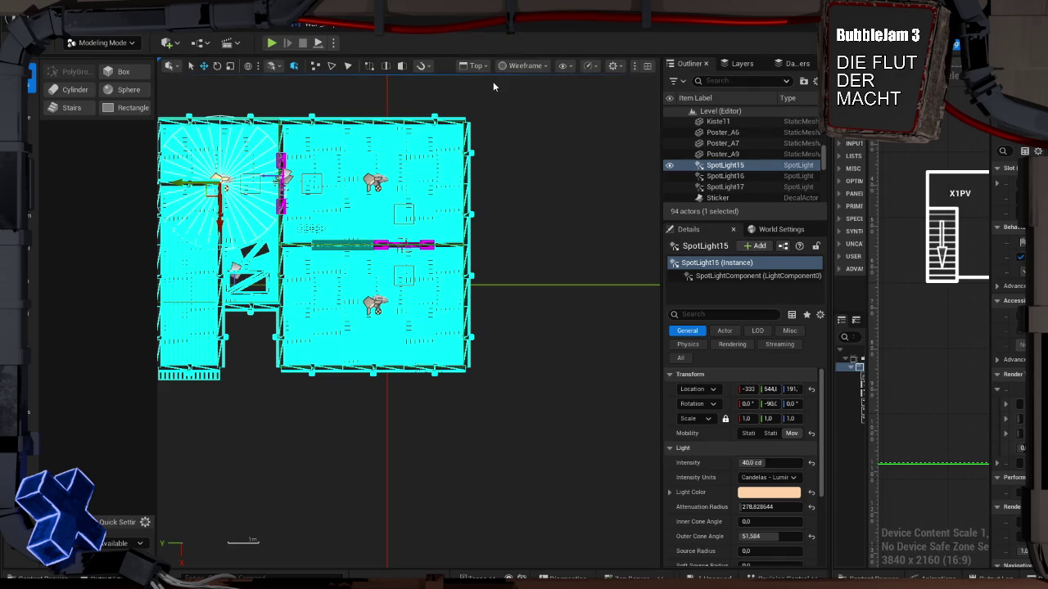
key(alt+g)
mouse_move(545, 219)
mouse_down()
mouse_move(508, 270)
mouse_move(434, 273)
mouse_move(413, 274)
mouse_move(401, 225)
mouse_move(415, 260)
mouse_up()
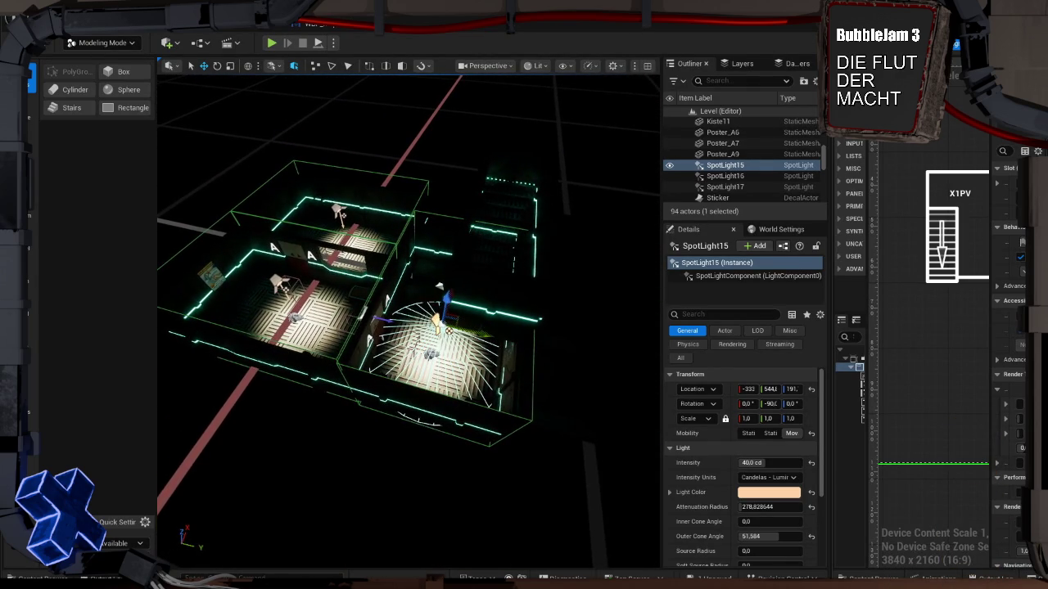
click(431, 353)
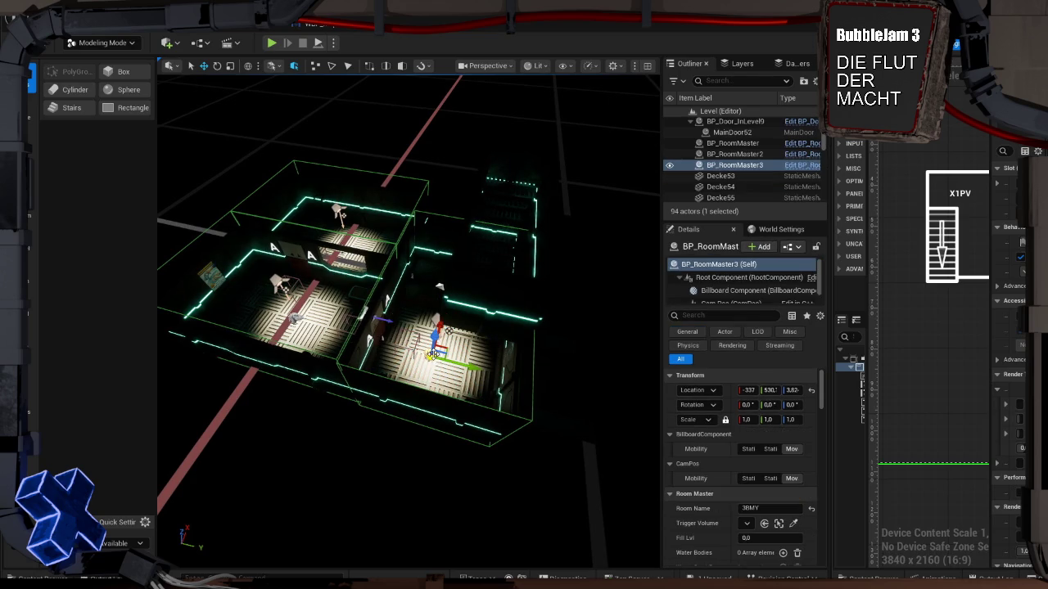
Raise BP_RoomMaster3's Billboard Component sprite higher above its room
scroll(745, 288, down, 1)
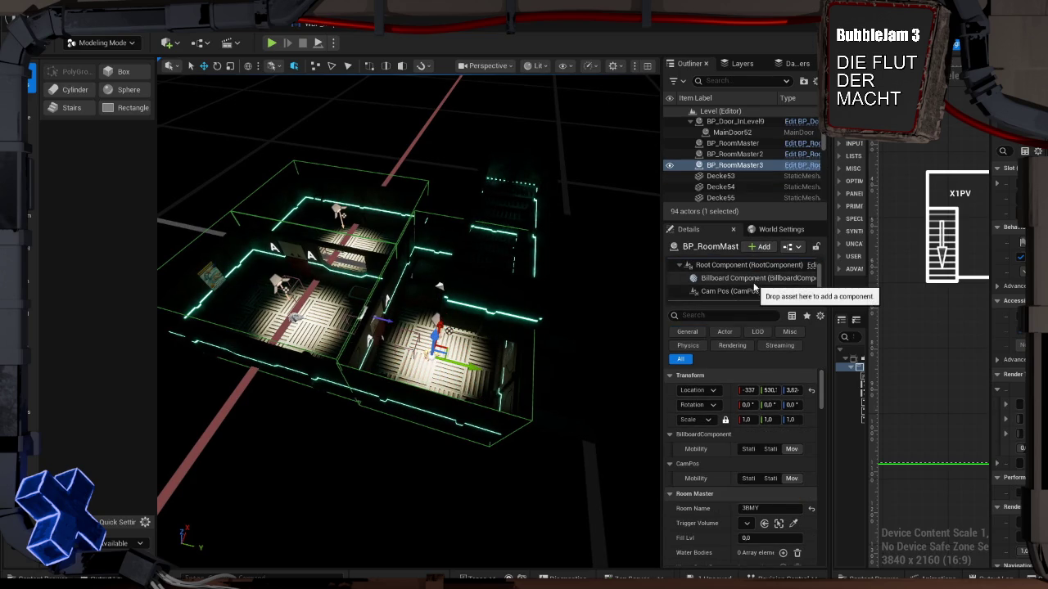
click(733, 278)
click(736, 293)
click(733, 278)
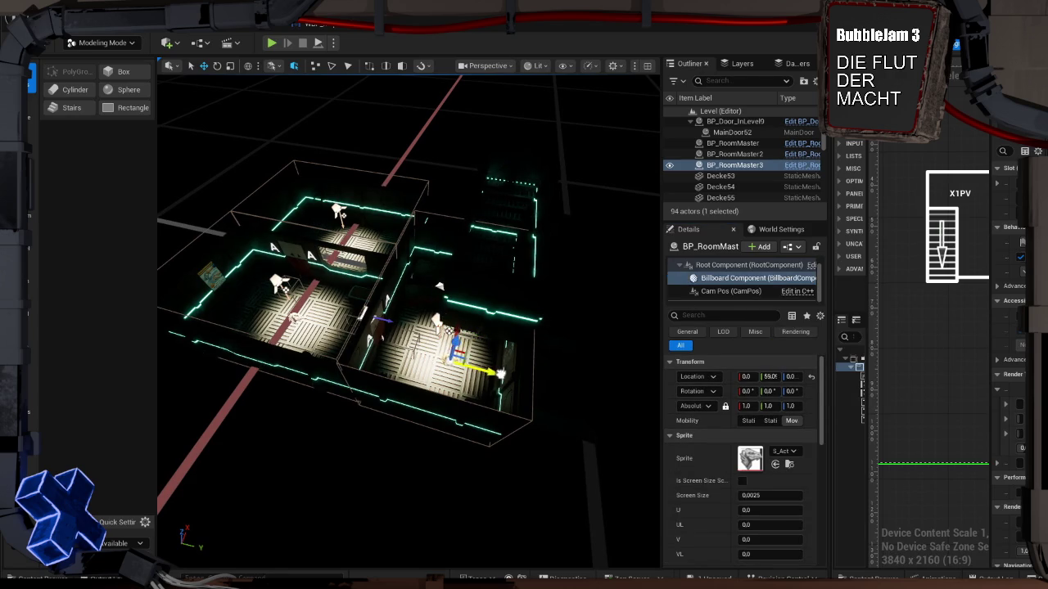
mouse_move(476, 331)
mouse_down()
mouse_move(483, 221)
mouse_move(508, 196)
mouse_move(521, 153)
mouse_up()
mouse_move(536, 283)
mouse_down()
mouse_move(507, 352)
mouse_move(512, 377)
mouse_move(555, 306)
mouse_up()
mouse_move(571, 405)
mouse_down()
mouse_move(583, 375)
mouse_move(581, 407)
mouse_move(496, 364)
mouse_up()
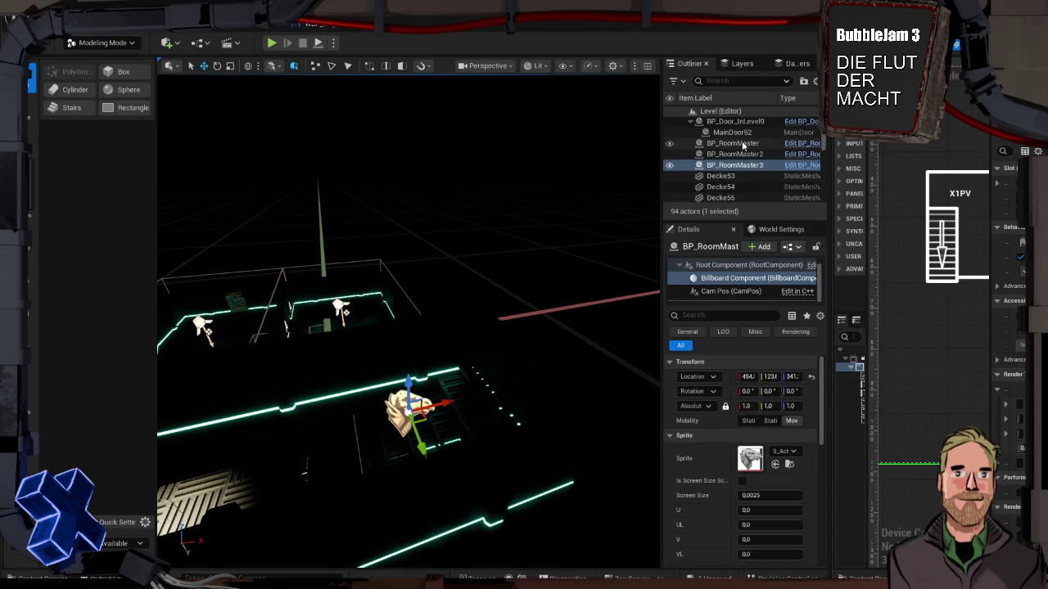
Select the Cam Pos component and view the rooms diagonally from above
click(726, 292)
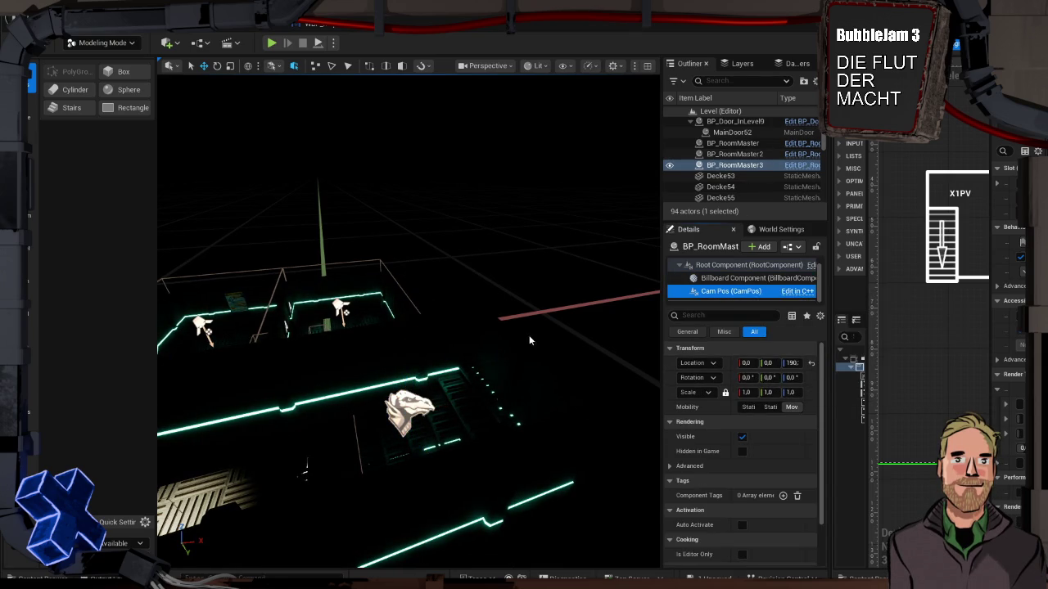
scroll(454, 389, down, 5)
mouse_move(375, 375)
mouse_down()
mouse_move(315, 264)
mouse_move(294, 491)
mouse_move(342, 442)
mouse_move(384, 370)
mouse_up()
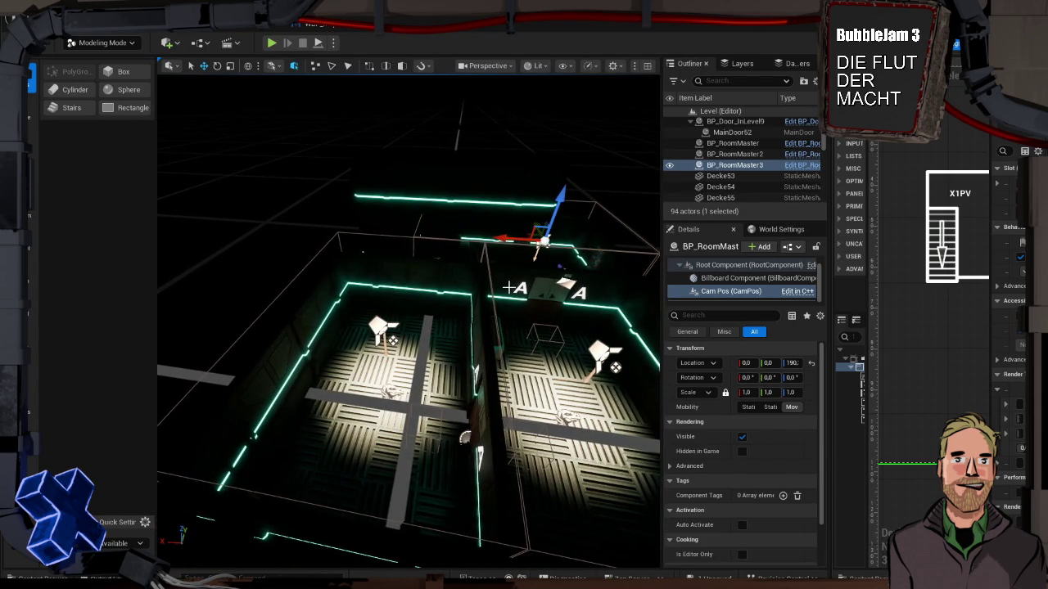
mouse_move(384, 371)
mouse_down()
mouse_move(422, 332)
mouse_move(422, 308)
mouse_move(517, 296)
mouse_up()
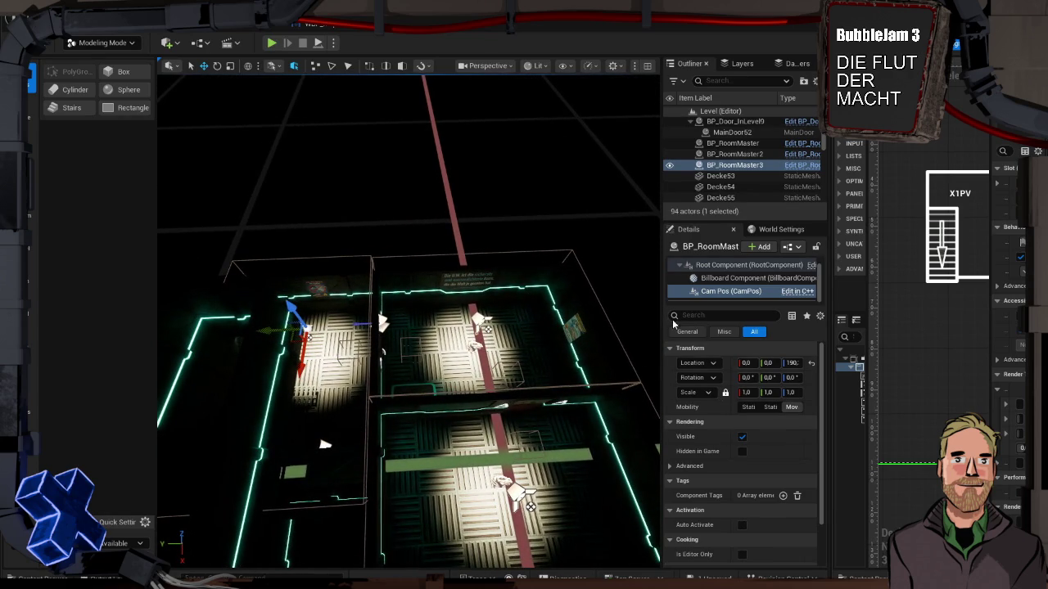
drag(328, 346, 295, 351)
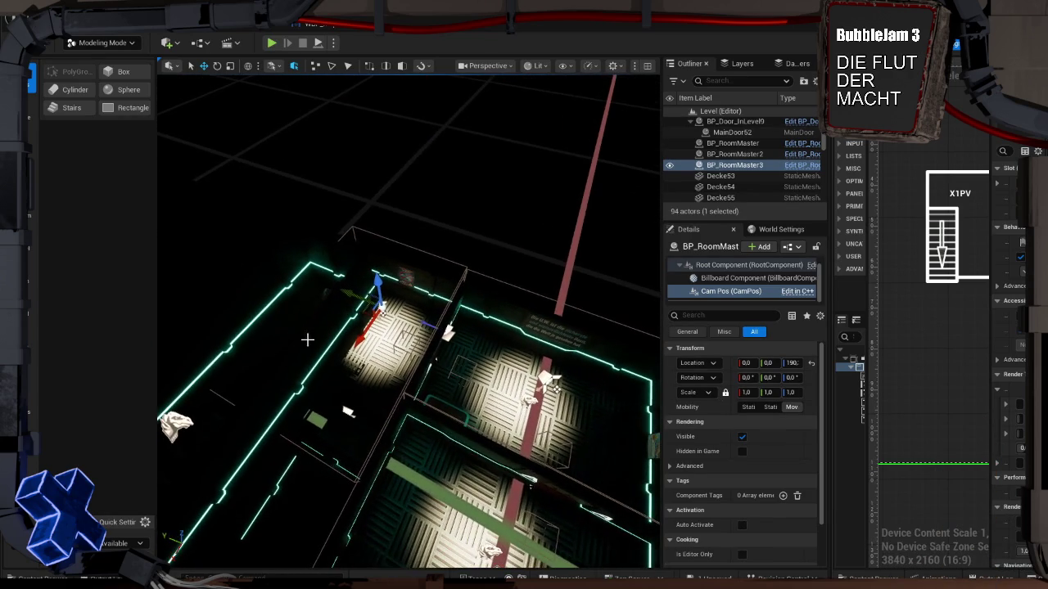
click(209, 440)
Set BP_RoomMaster3's Room Name to X1PV
click(568, 361)
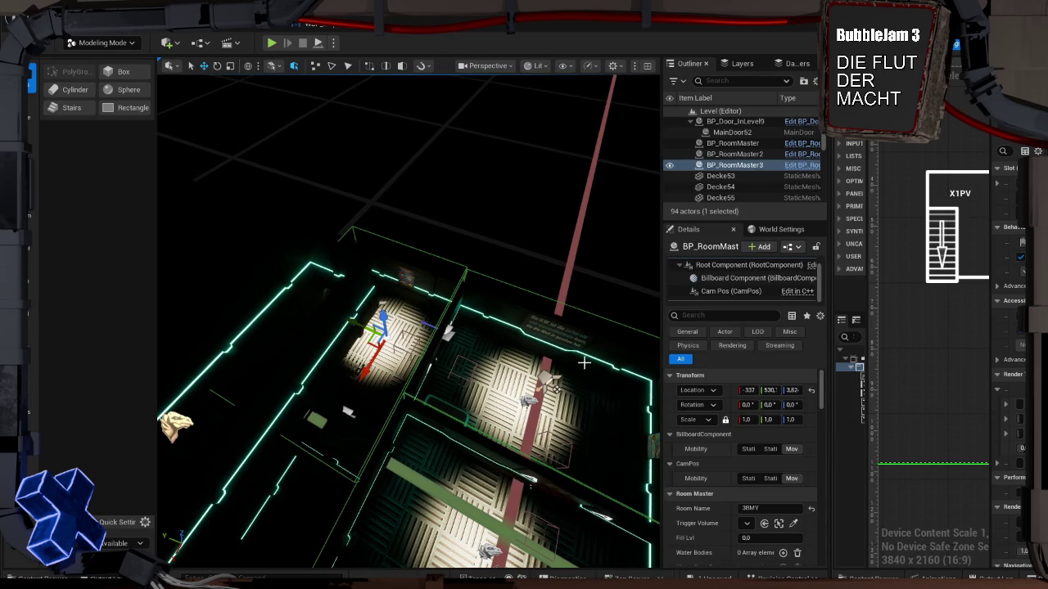
click(695, 265)
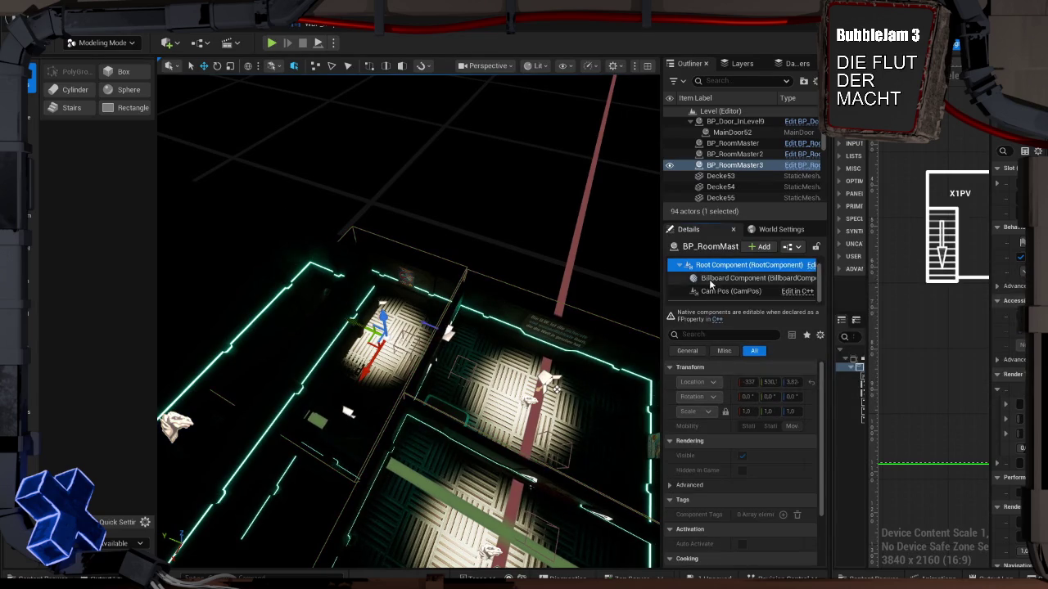
click(720, 167)
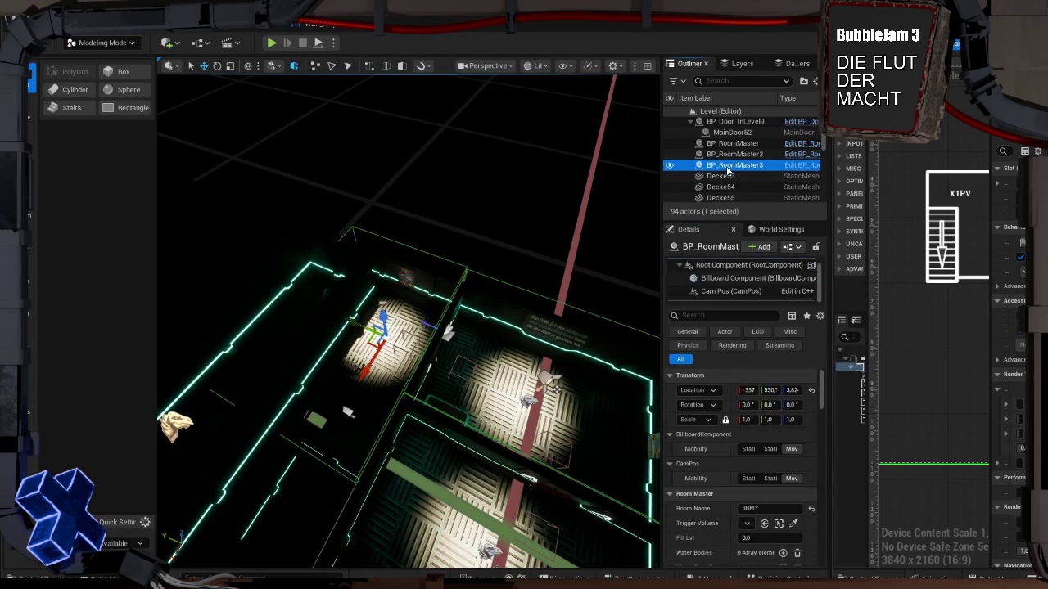
click(758, 508)
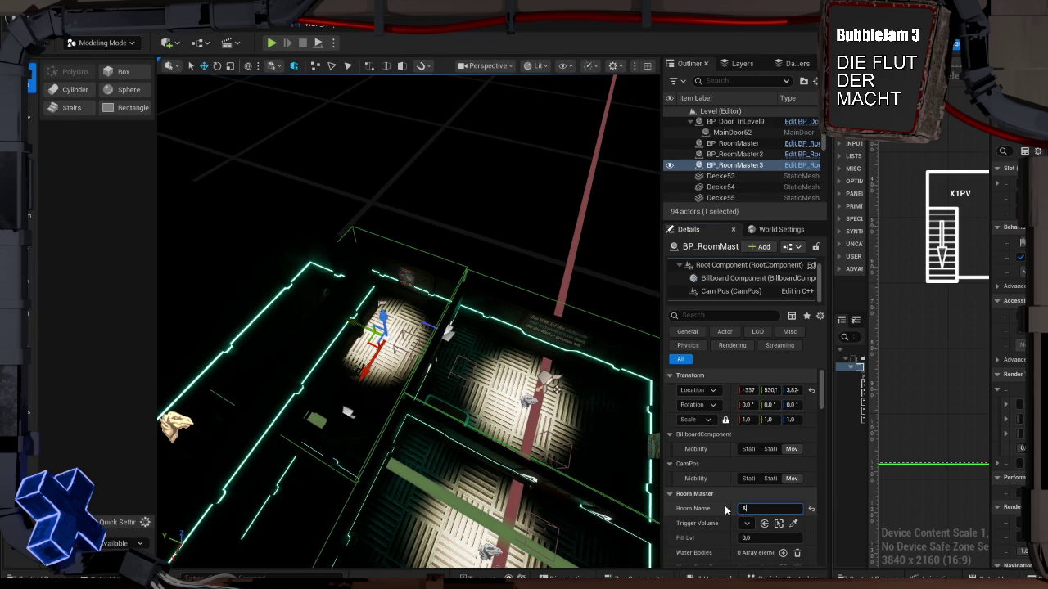
text(1PV)
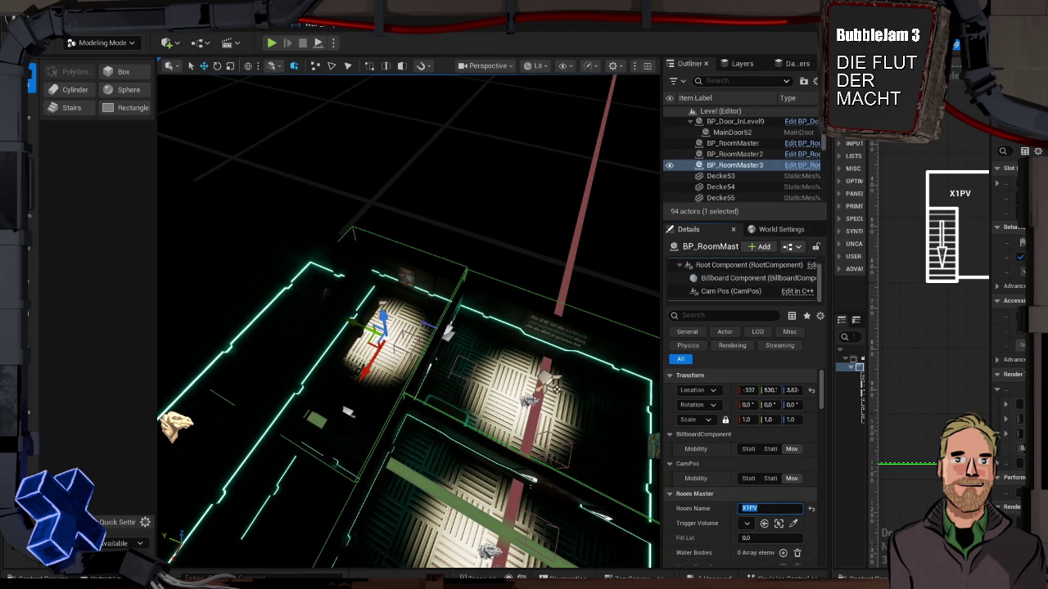
Assign TriggerVolume3 as BP_RoomMaster3's Trigger Volume using the eyedropper
click(532, 401)
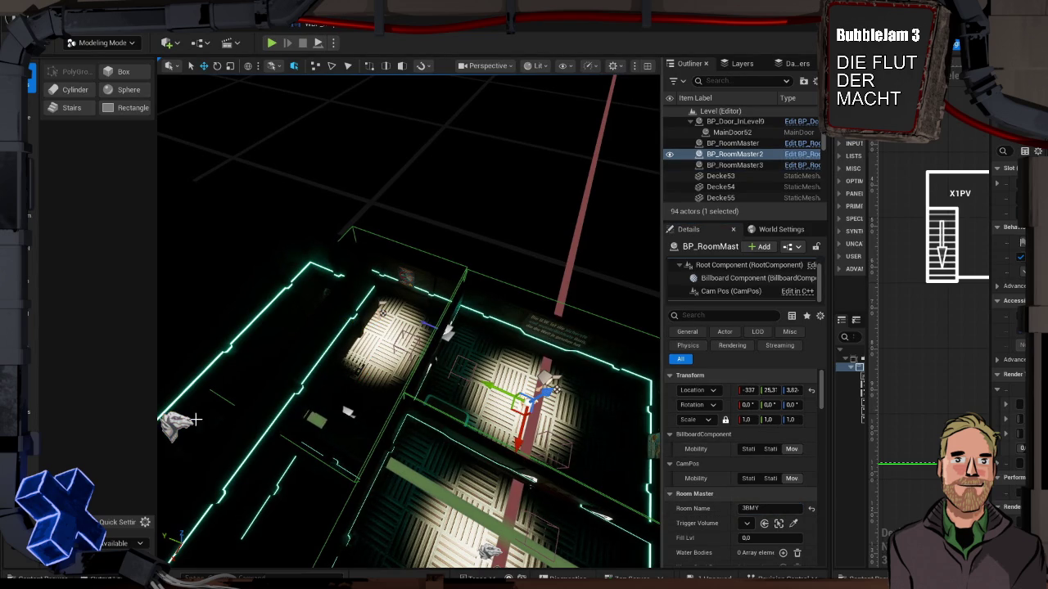
click(199, 416)
click(793, 522)
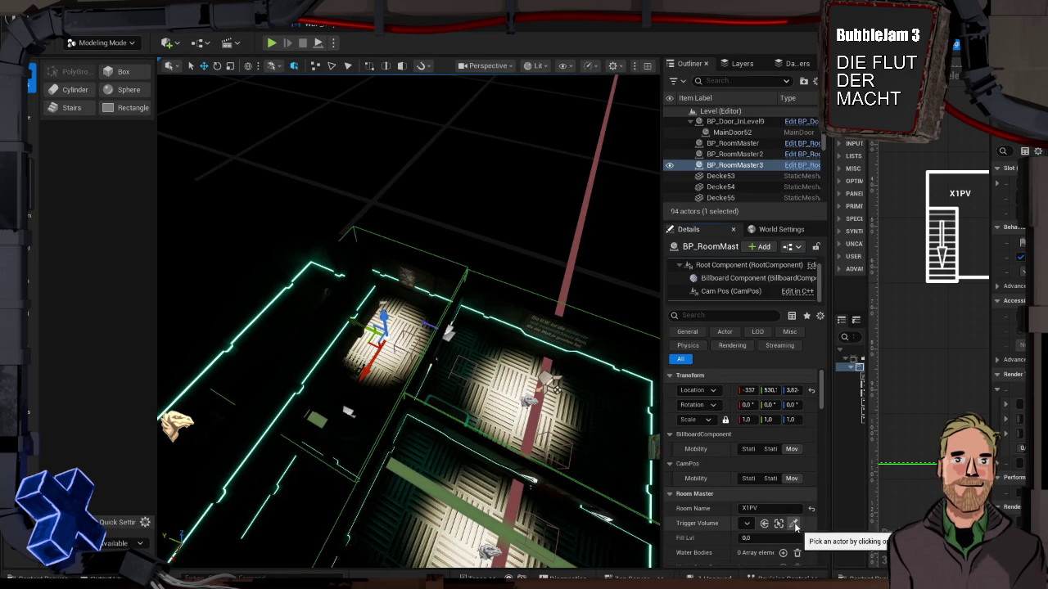
click(399, 236)
Assign TriggerVolume2 as BP_RoomMaster2's Trigger Volume using the eyedropper
click(544, 417)
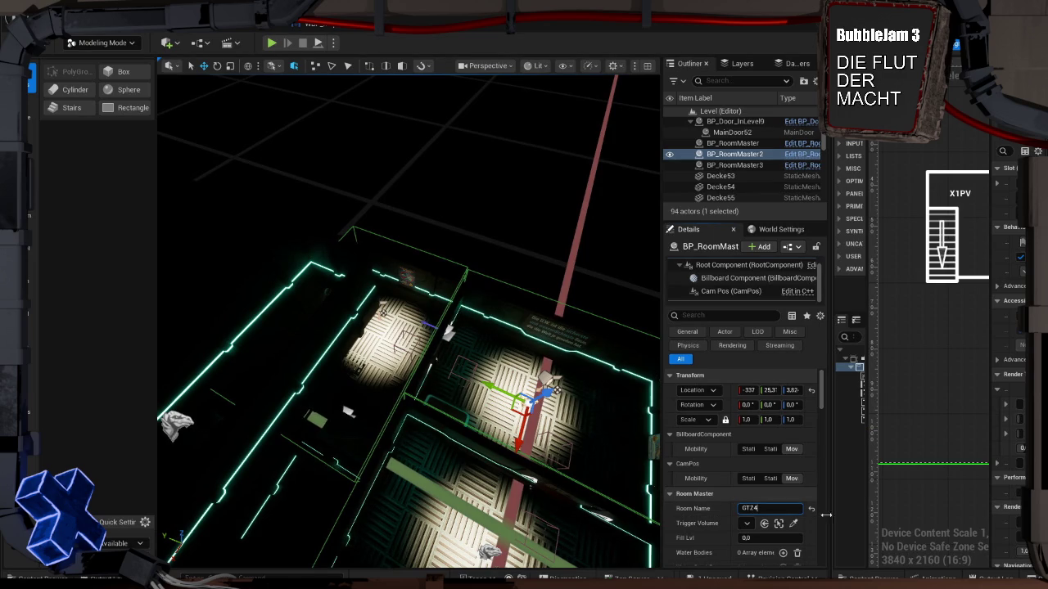
click(793, 523)
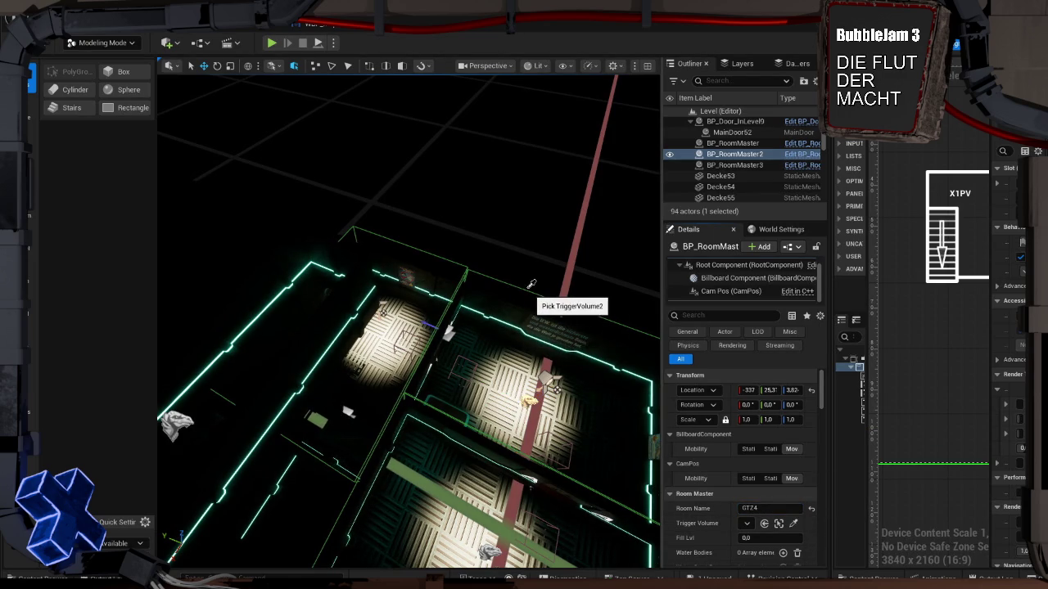
click(526, 289)
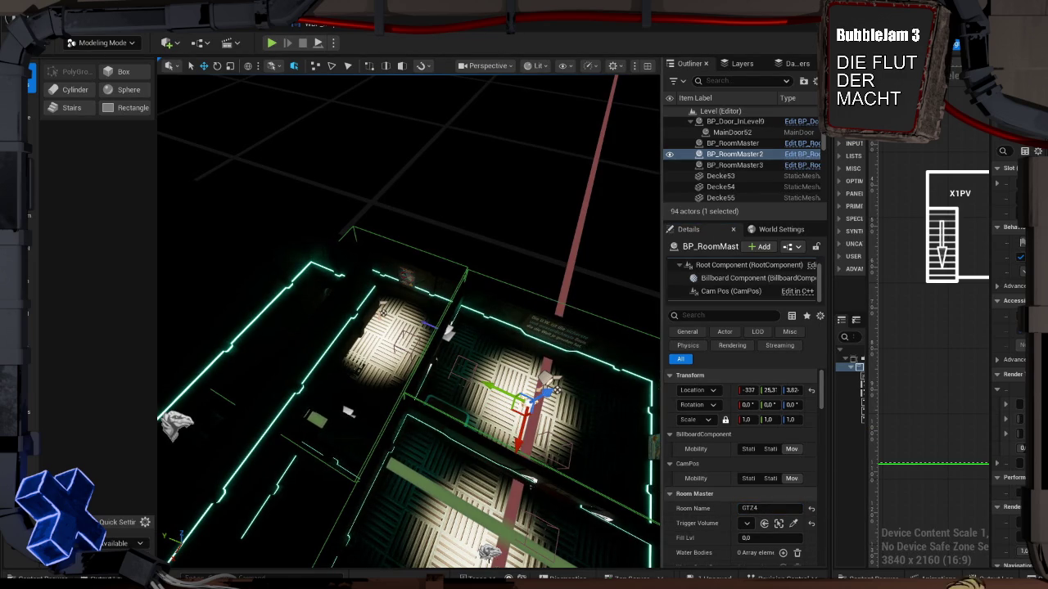
click(732, 142)
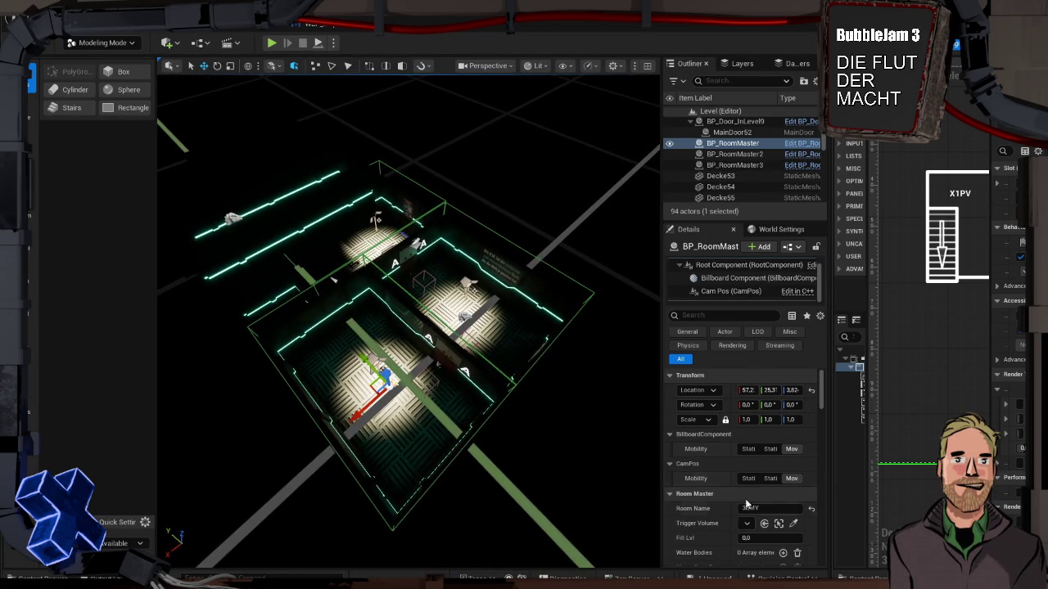
Re-enter 3BMY as BP_RoomMaster's Room Name and assign TriggerVolume as its trigger
click(749, 508)
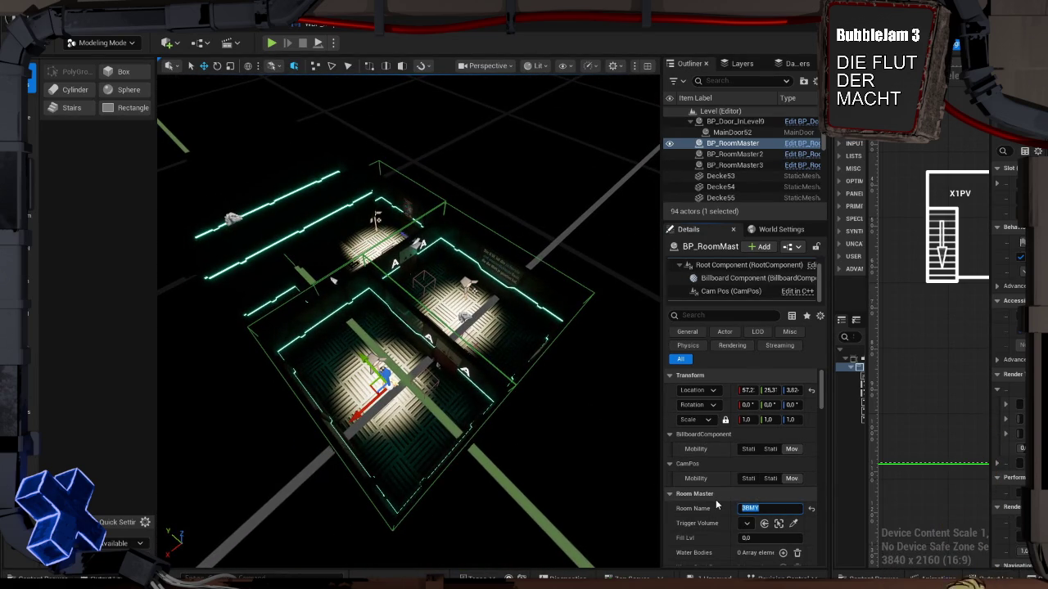
text(3BM)
click(793, 523)
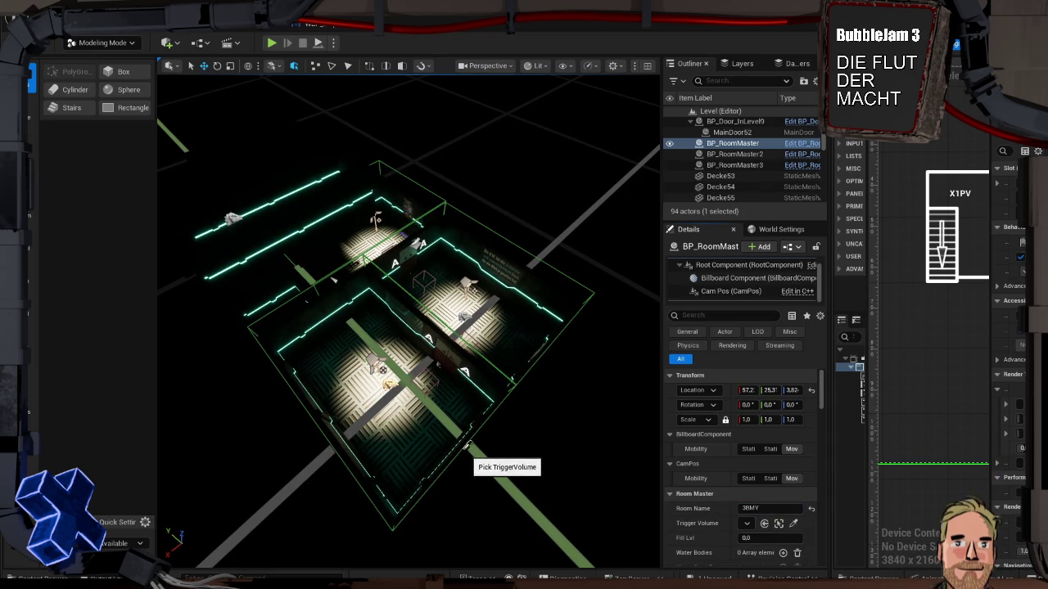
click(463, 449)
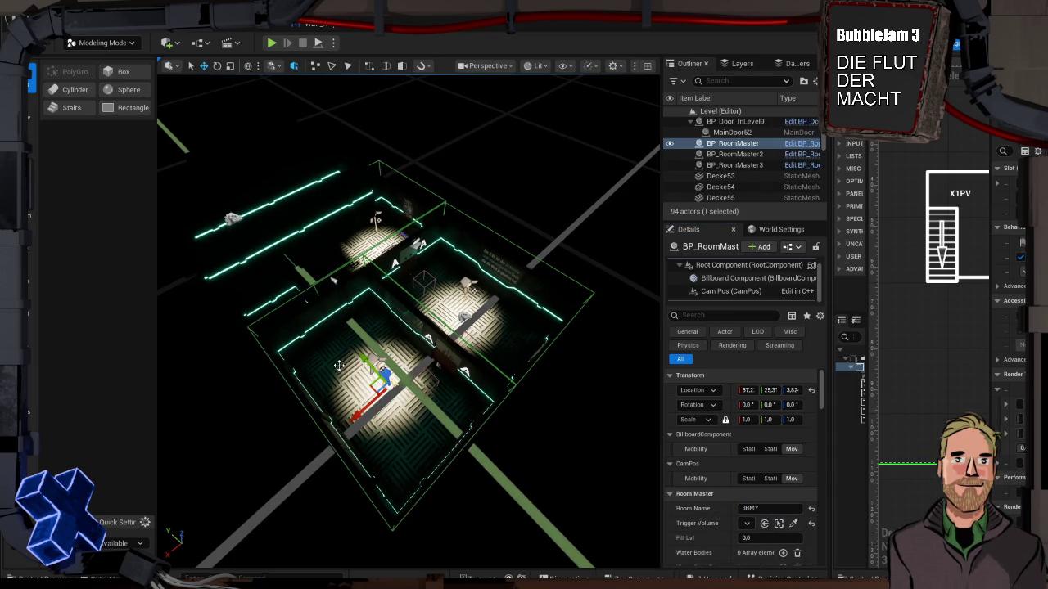
Save the level with Ctrl+S and look down over the rooms
key(ctrl+s)
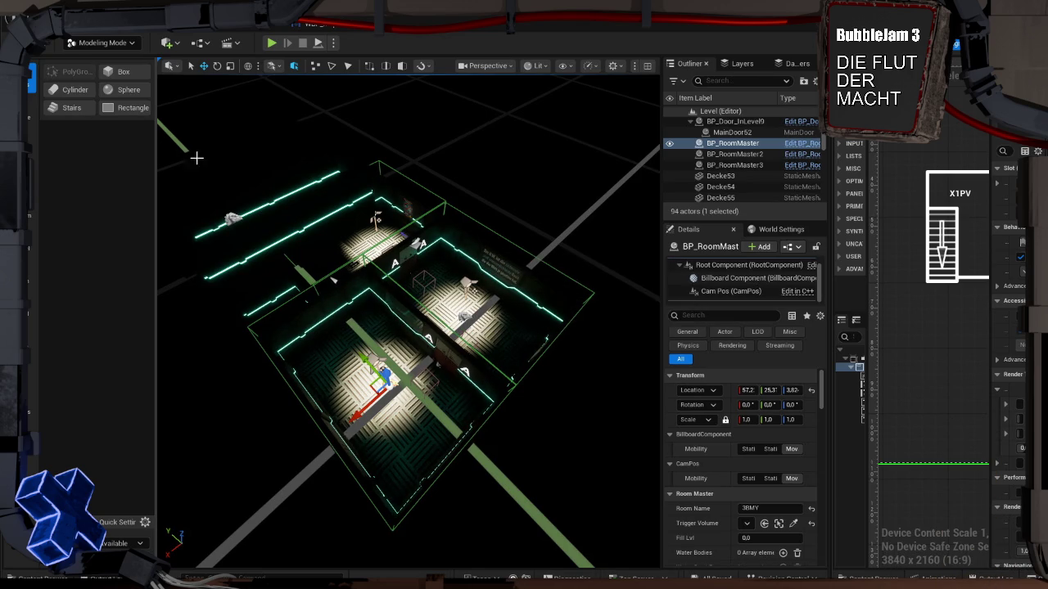
mouse_move(438, 173)
mouse_down()
mouse_move(450, 225)
mouse_move(461, 180)
mouse_move(479, 176)
mouse_up()
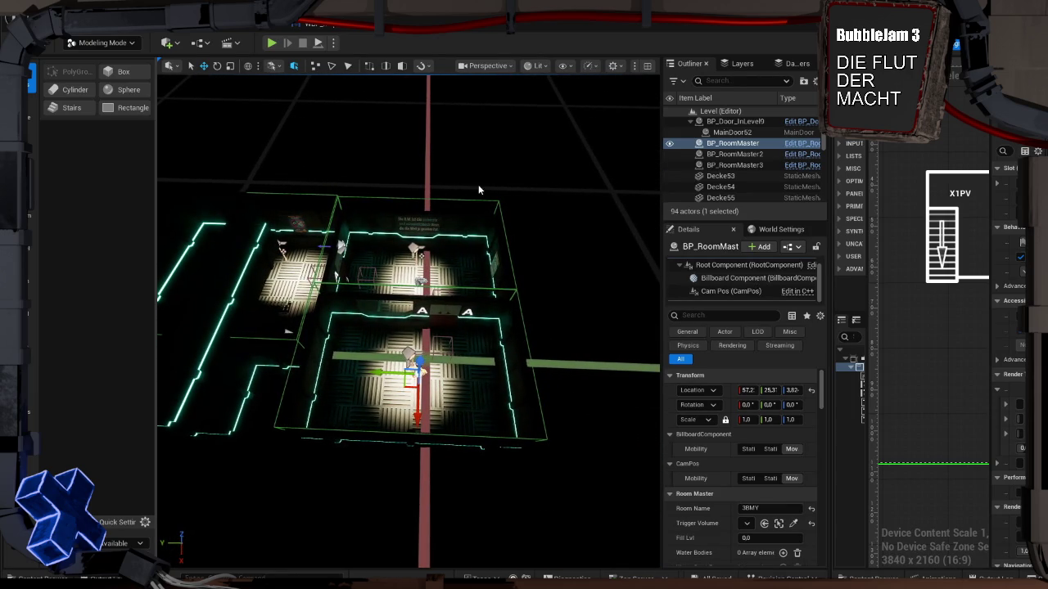
click(473, 165)
drag(473, 165, 481, 167)
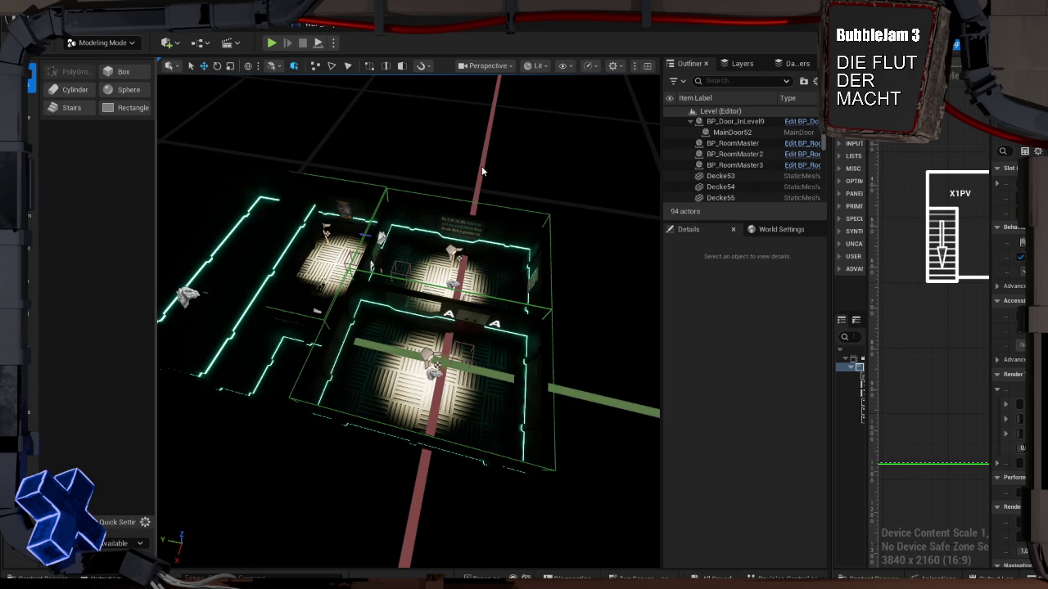
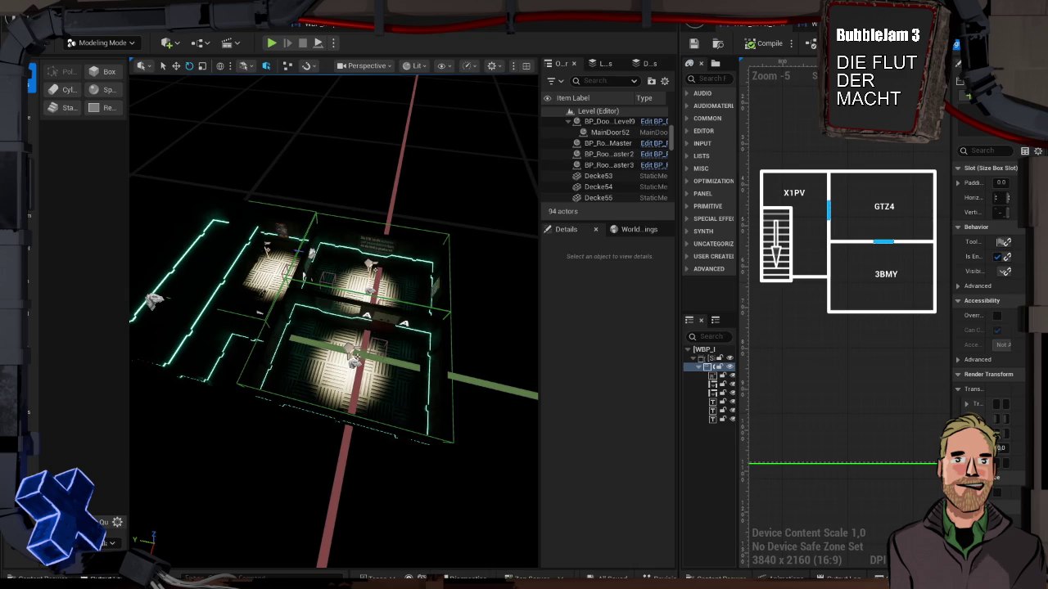
Load Level_3 from the Content Drawer
key(ctrl+space)
double_click(385, 458)
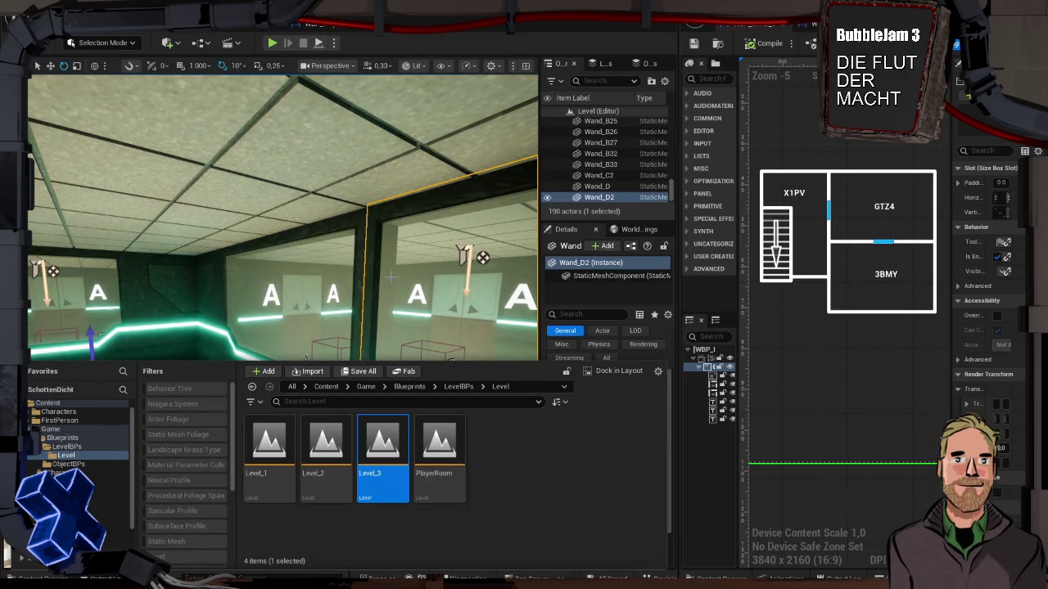
click(58, 577)
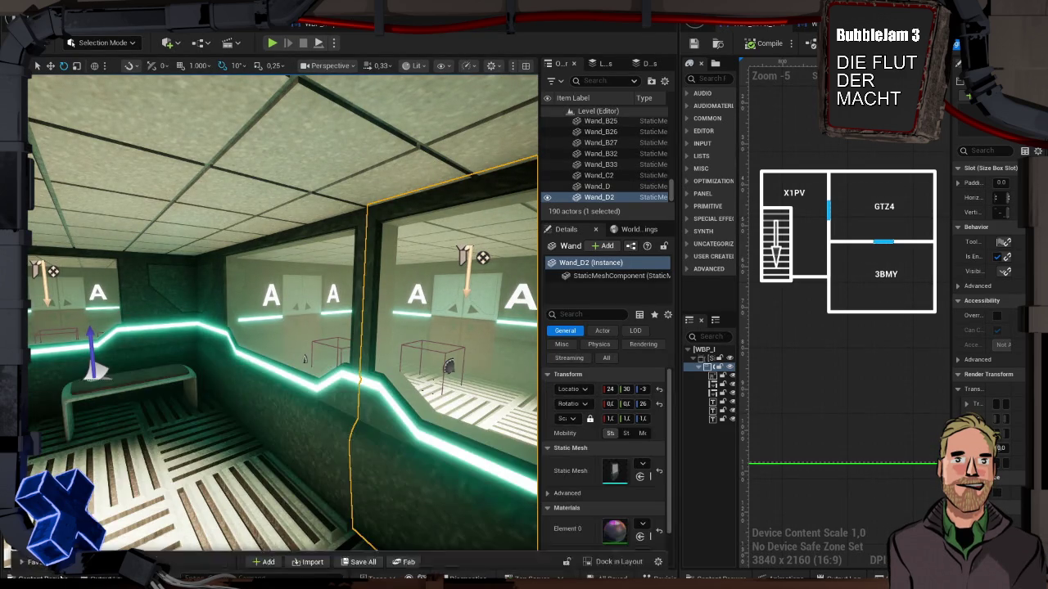
Frame the bench Bank2, look around the T5S and CO9 rooms, and select the room master
click(190, 383)
key(f)
mouse_move(282, 319)
mouse_down()
mouse_move(212, 323)
mouse_move(238, 311)
mouse_move(303, 314)
mouse_move(282, 315)
mouse_up()
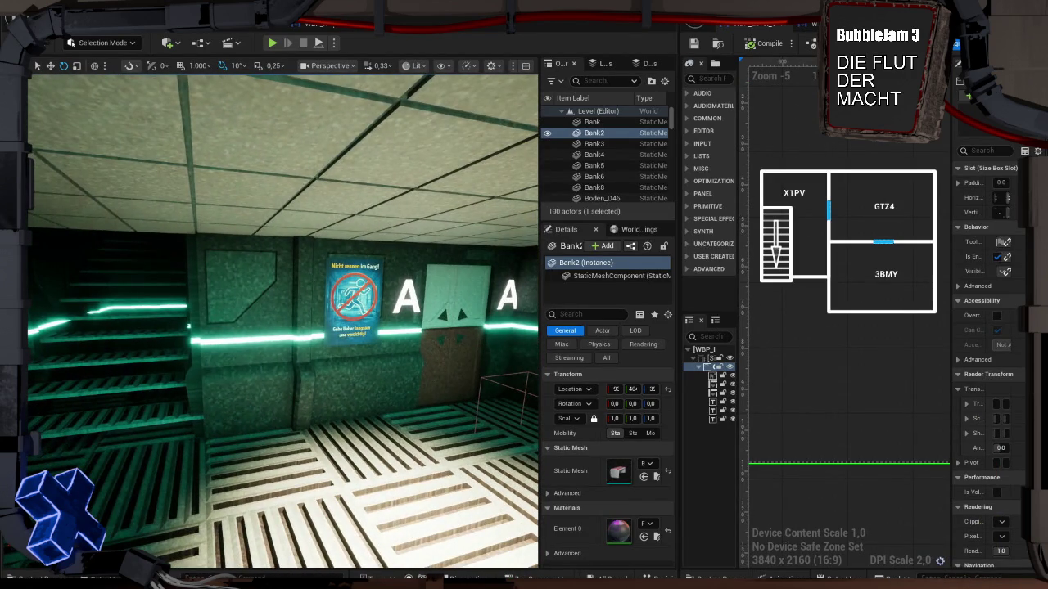
scroll(847, 330, up, 2)
drag(841, 203, 756, 171)
scroll(400, 412, down, 5)
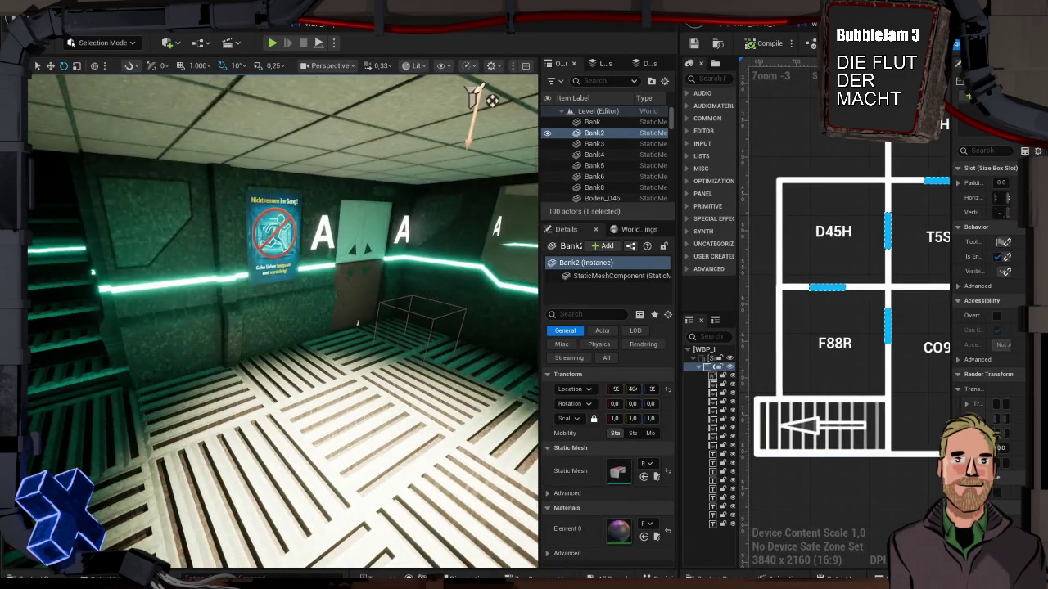
click(409, 471)
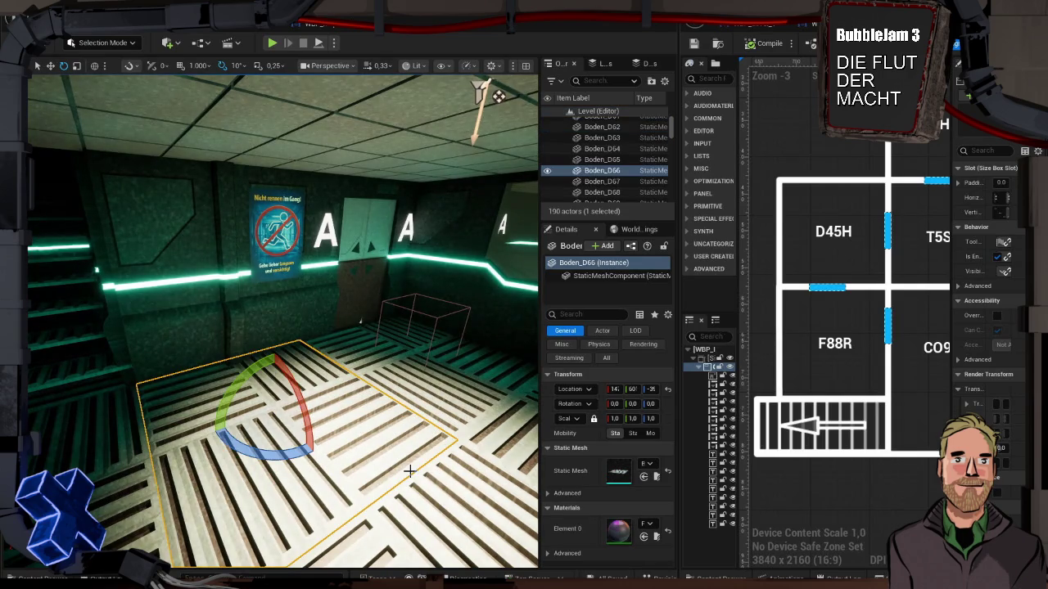
click(409, 471)
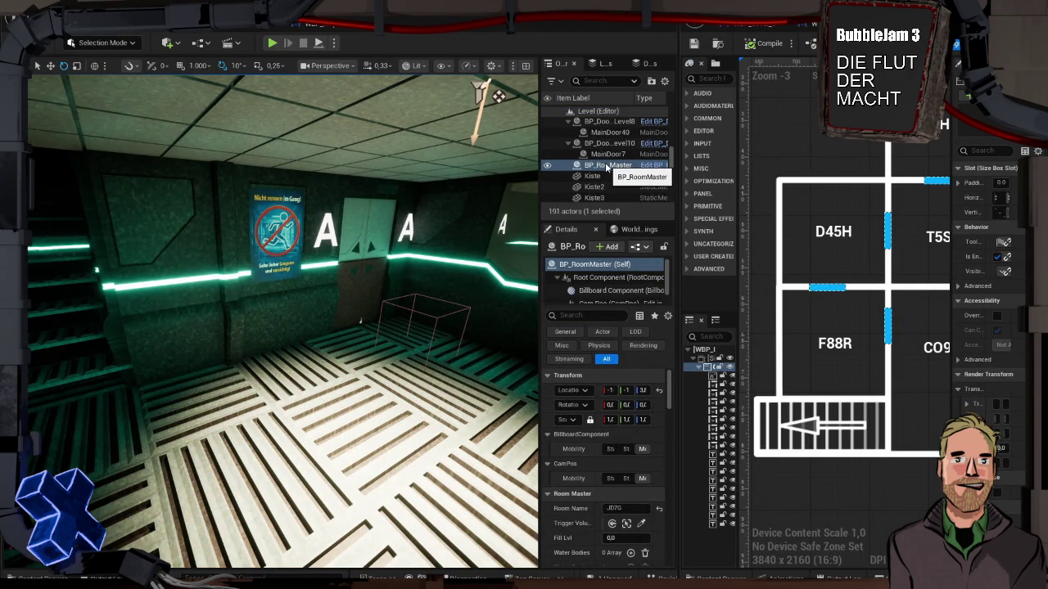
Focus on the JD7G room master and drag it down along Z onto the room's floor
scroll(412, 389, down, 5)
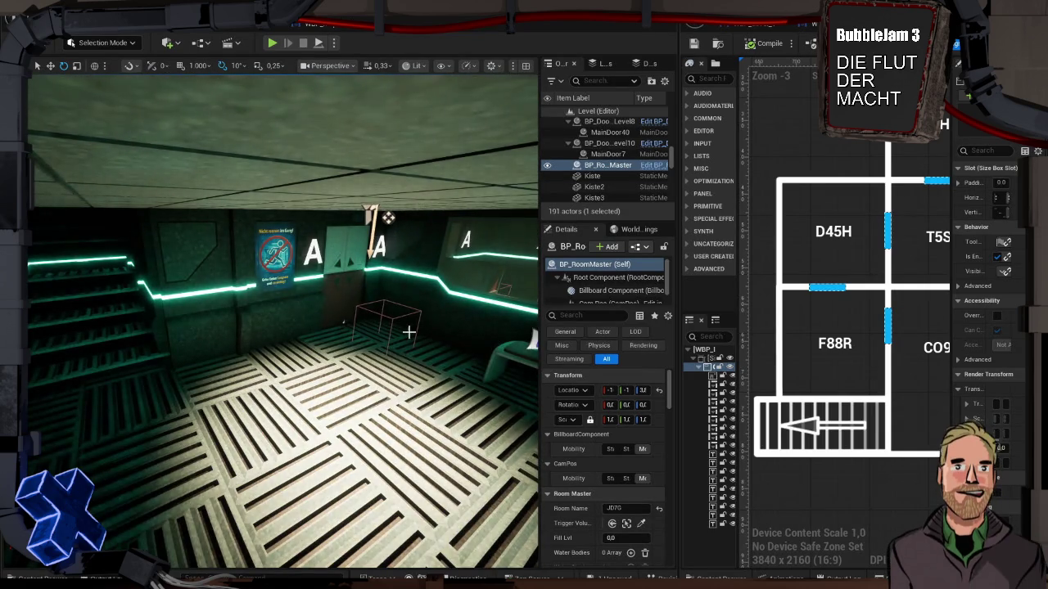
key(f)
scroll(370, 337, down, 5)
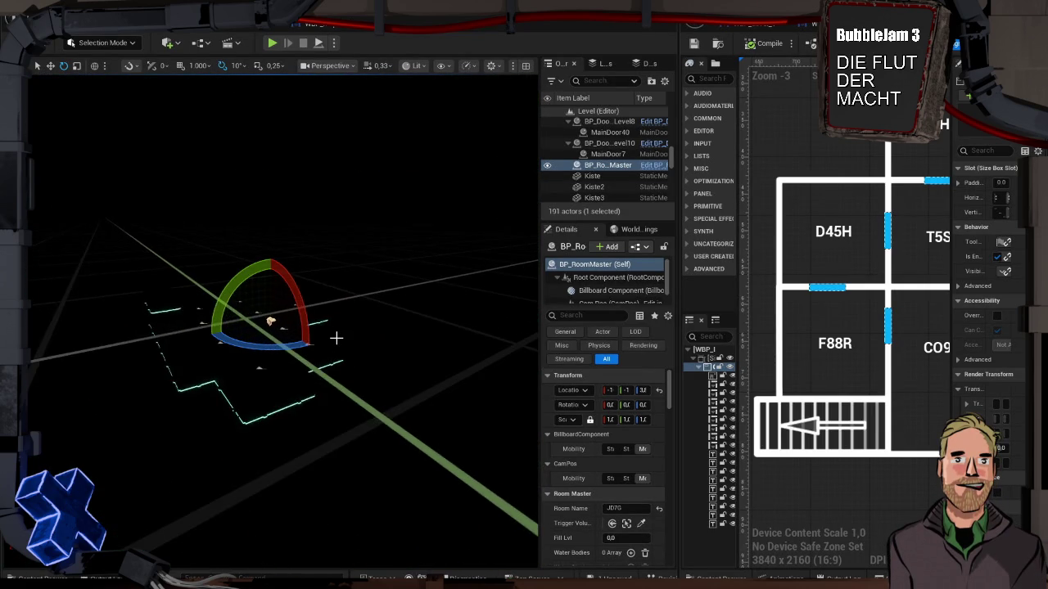
key(r)
key(w)
mouse_move(270, 283)
mouse_down()
mouse_move(292, 324)
mouse_move(271, 324)
mouse_move(327, 327)
mouse_move(332, 360)
mouse_move(311, 311)
mouse_move(140, 287)
mouse_up()
mouse_move(214, 306)
mouse_down()
mouse_move(213, 382)
mouse_move(339, 479)
mouse_move(339, 524)
mouse_move(409, 287)
mouse_move(498, 134)
mouse_move(408, 56)
mouse_up()
In Top view, slide the JD7G room master into the east room, then return to Perspective
click(328, 65)
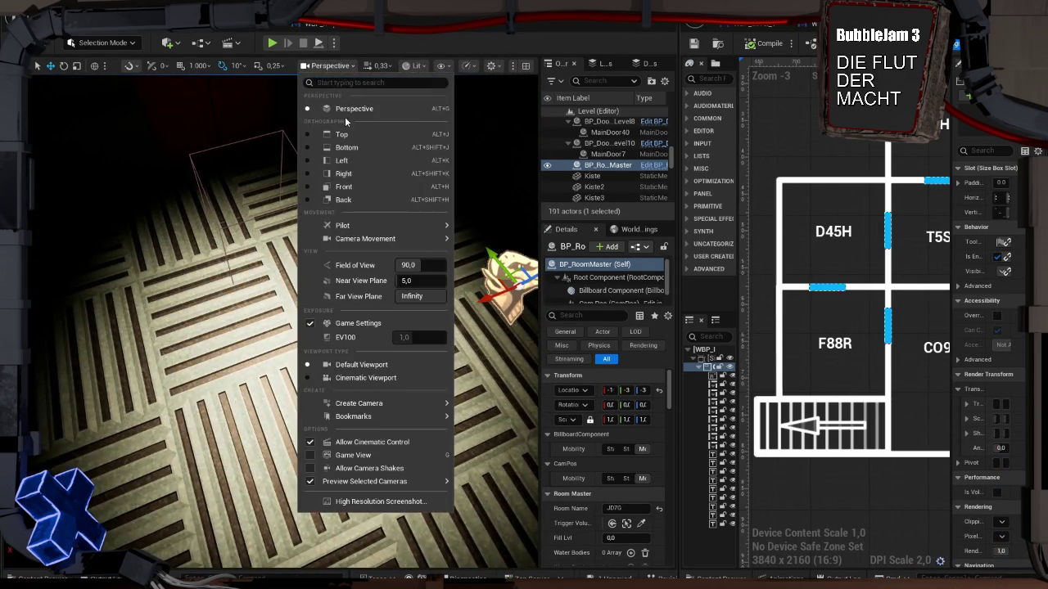
click(351, 135)
scroll(200, 271, up, 5)
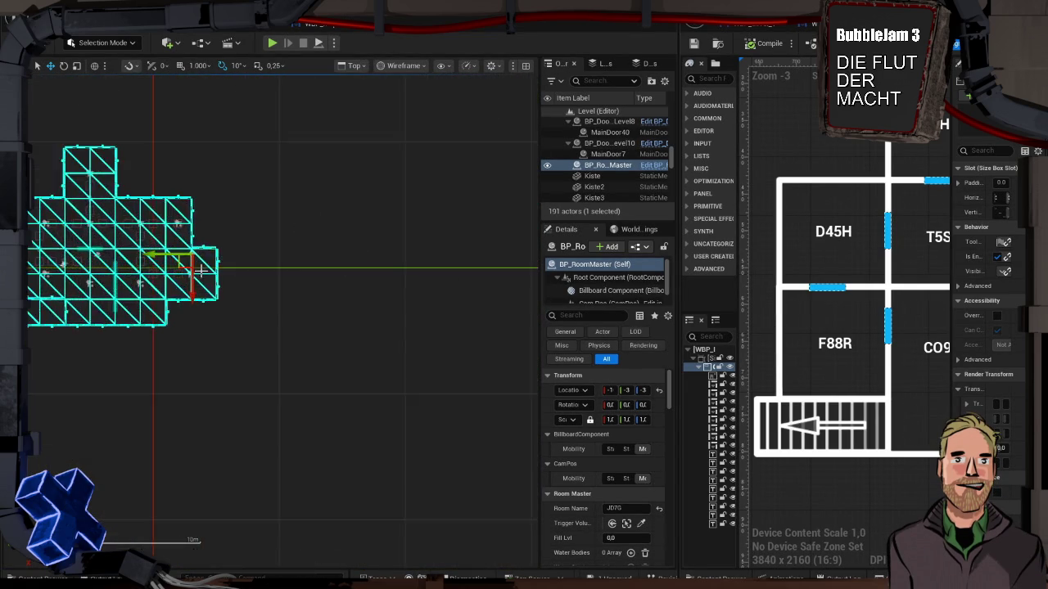
mouse_move(174, 258)
mouse_down()
mouse_move(171, 376)
mouse_move(169, 323)
mouse_up()
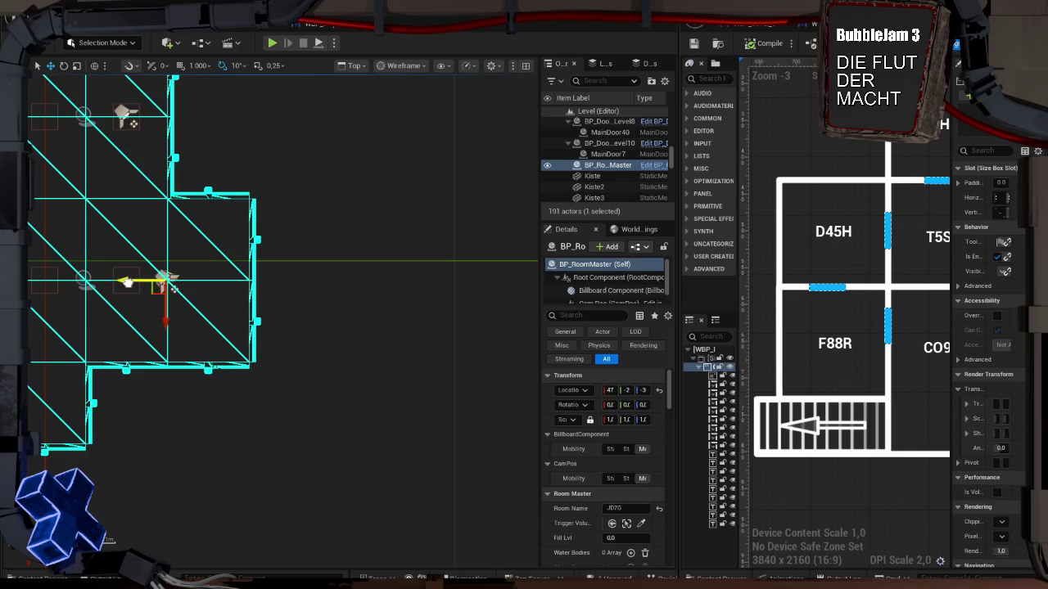
mouse_move(89, 243)
mouse_down()
mouse_move(342, 221)
mouse_move(363, 238)
mouse_move(330, 243)
mouse_up()
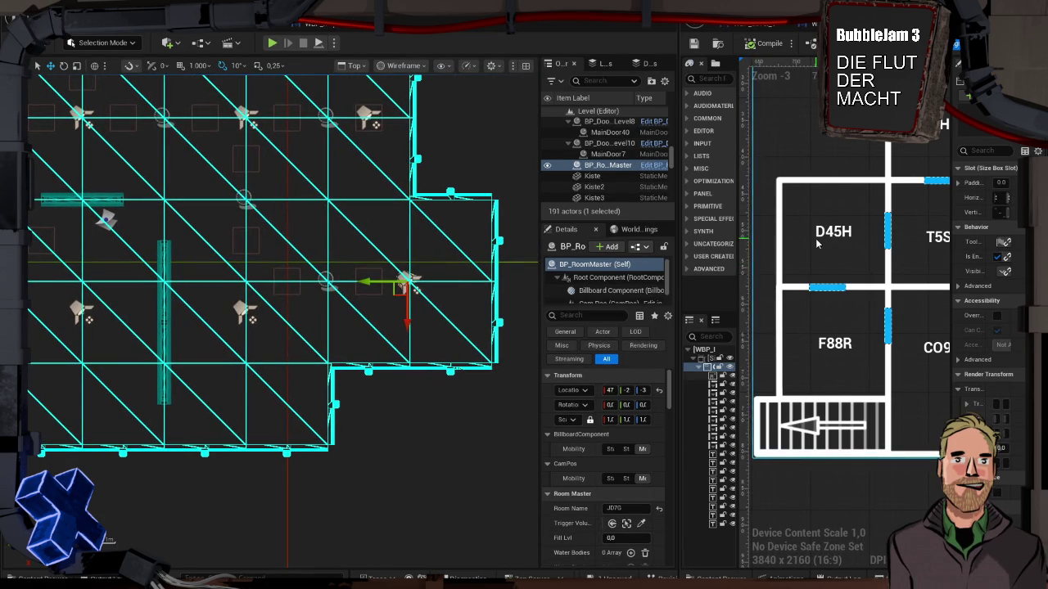
scroll(817, 246, up, 2)
scroll(817, 246, down, 5)
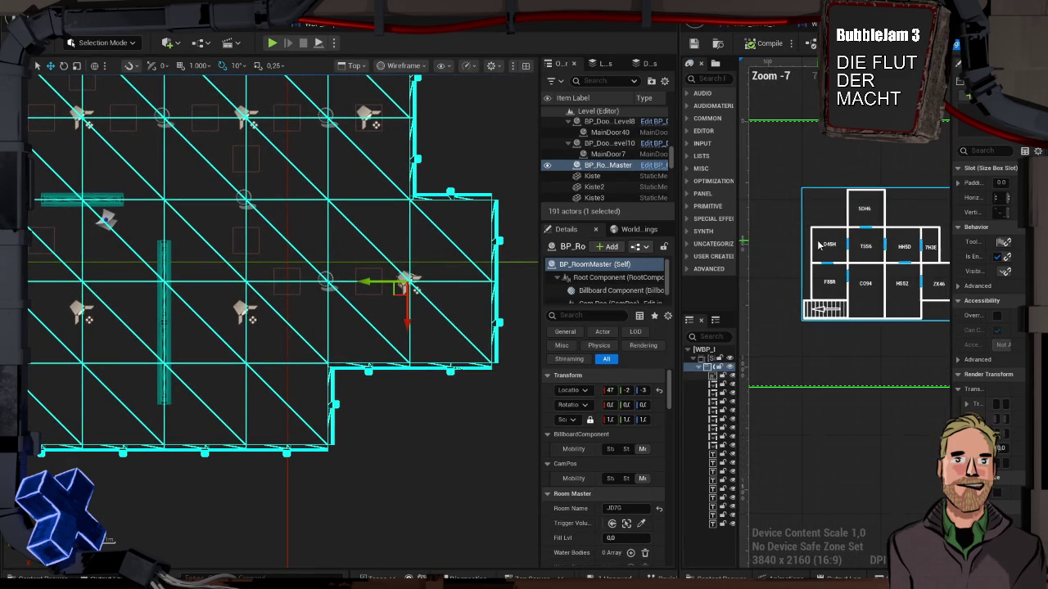
scroll(820, 244, down, 1)
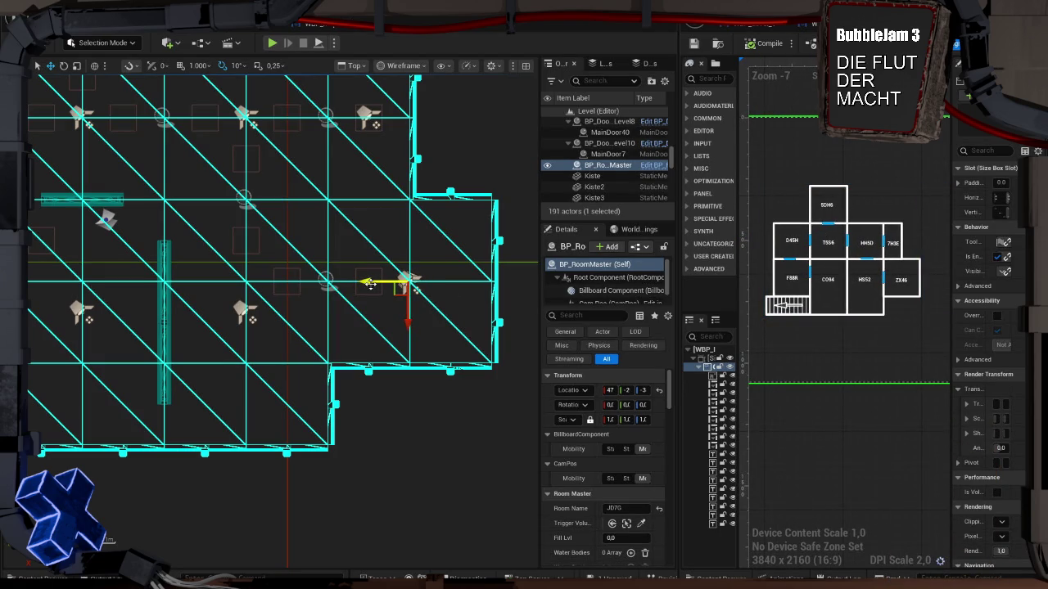
click(356, 65)
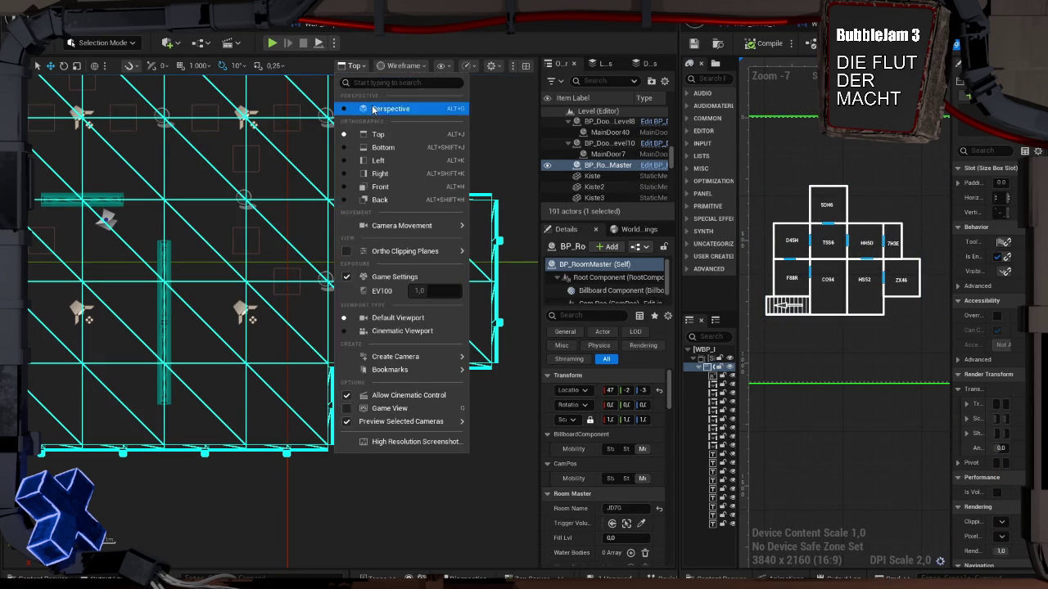
click(373, 109)
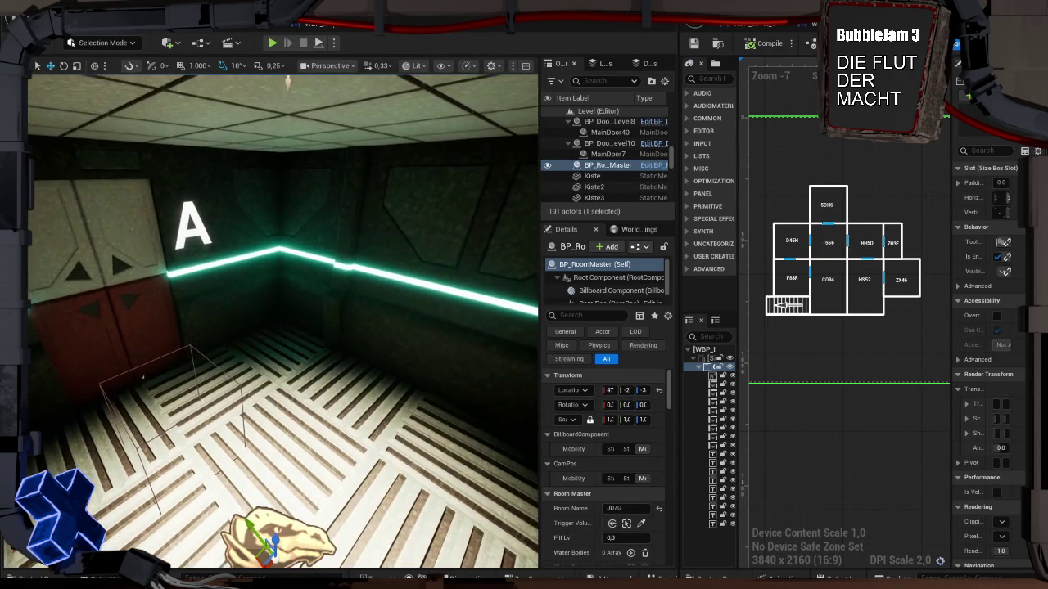
Select the room master's CamPos component and raise it toward the ceiling
scroll(593, 285, down, 1)
click(594, 290)
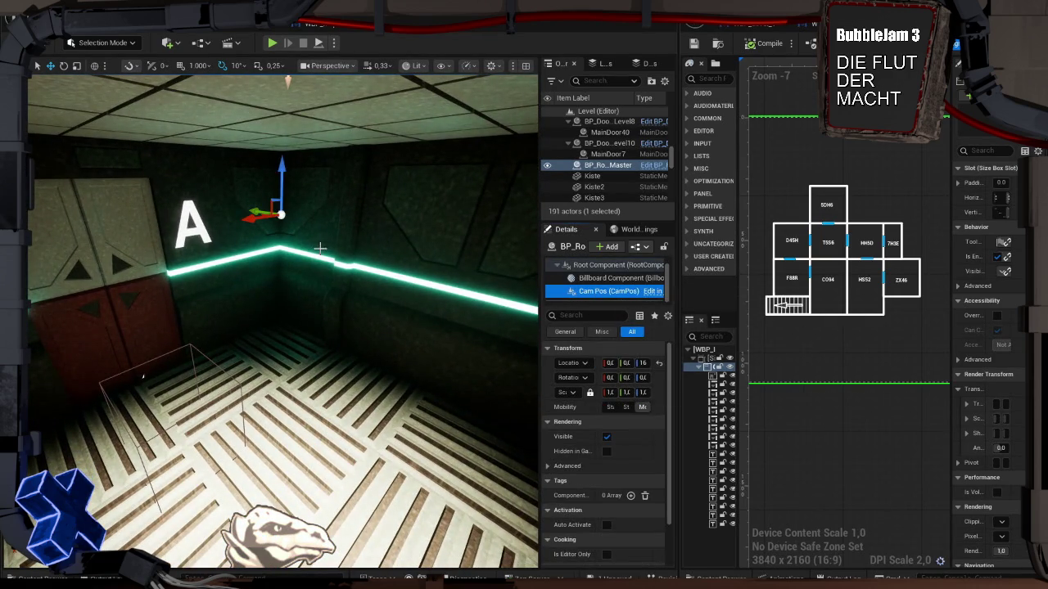
drag(281, 170, 281, 153)
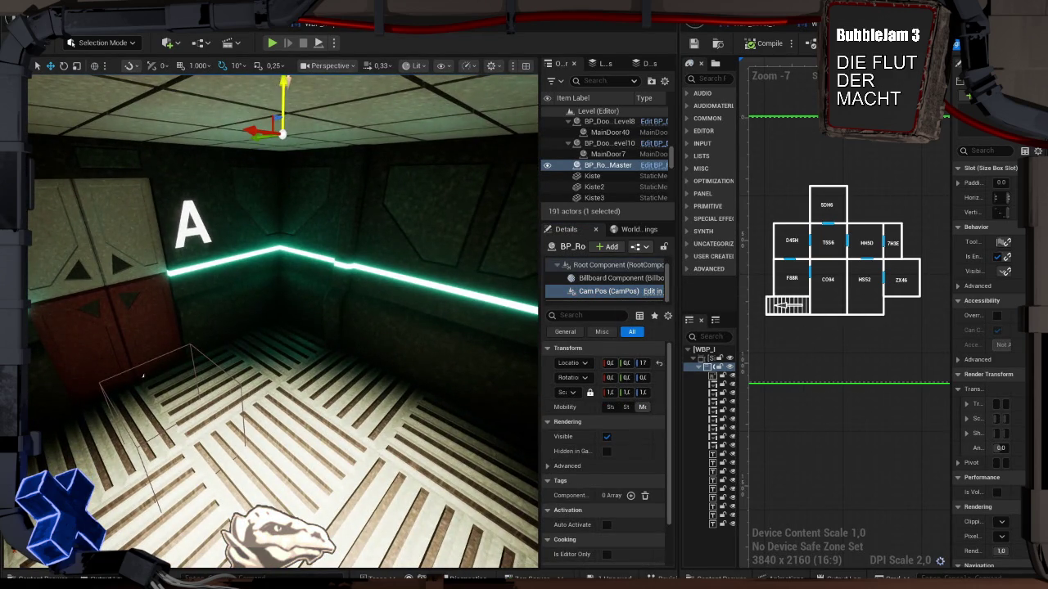
drag(311, 245, 316, 178)
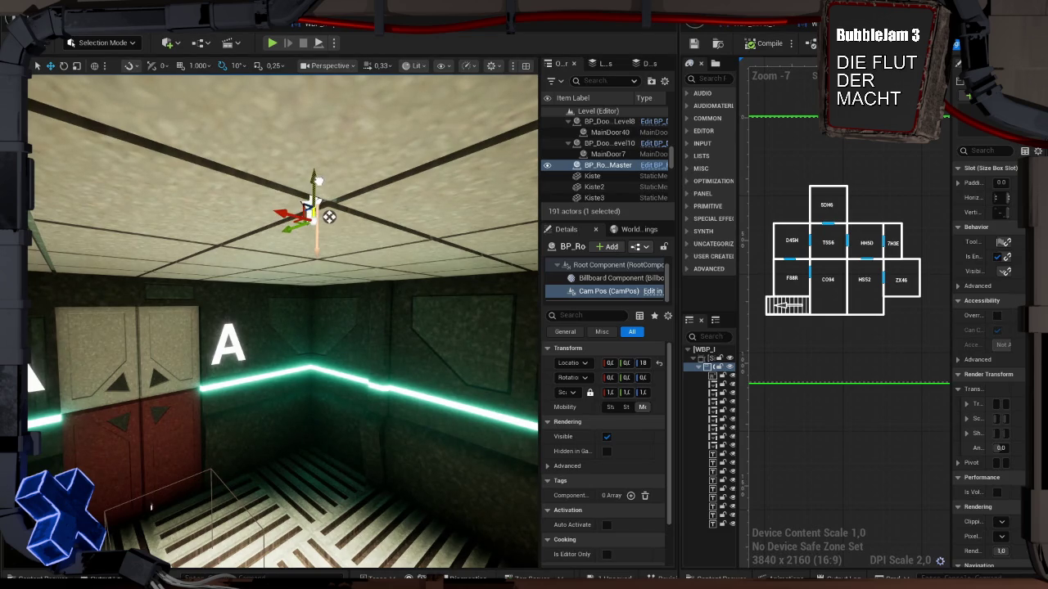
drag(313, 296, 315, 458)
Frame floor tile Boden_D50 and reselect the JD7G room master beside it
click(315, 460)
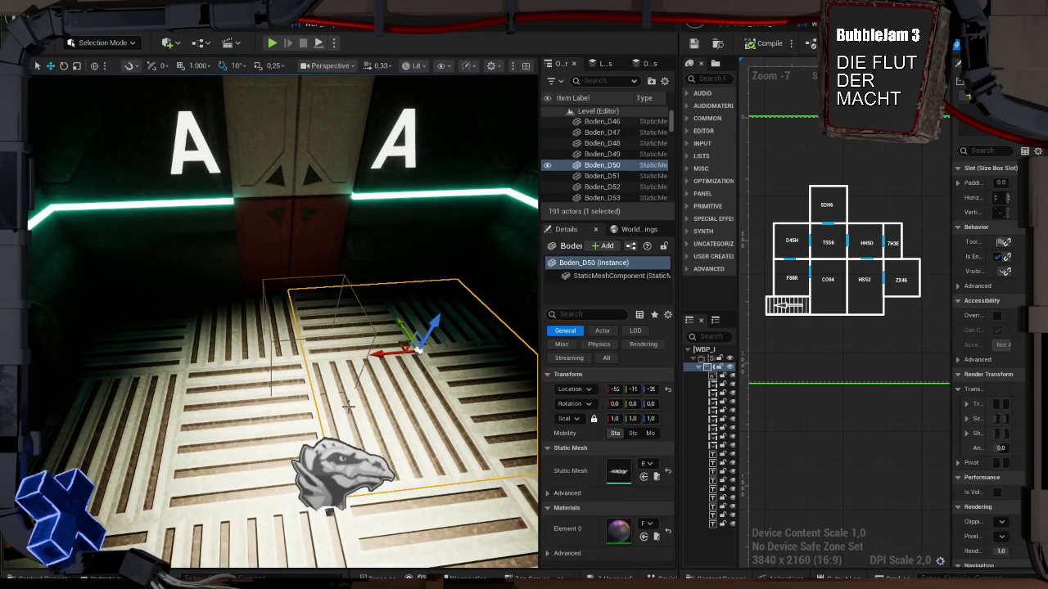
click(315, 462)
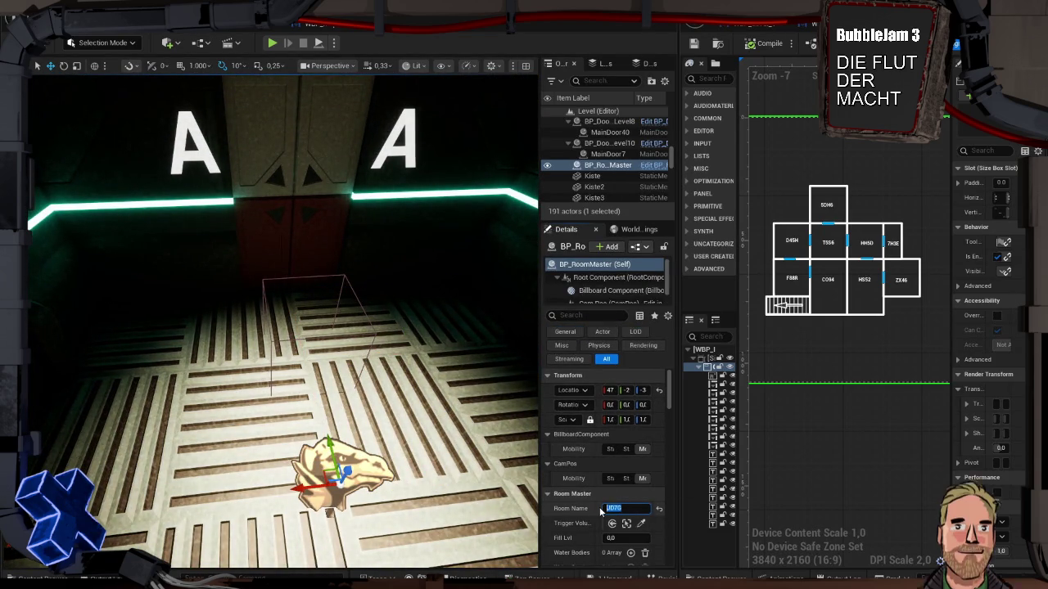
click(420, 386)
key(f)
click(415, 68)
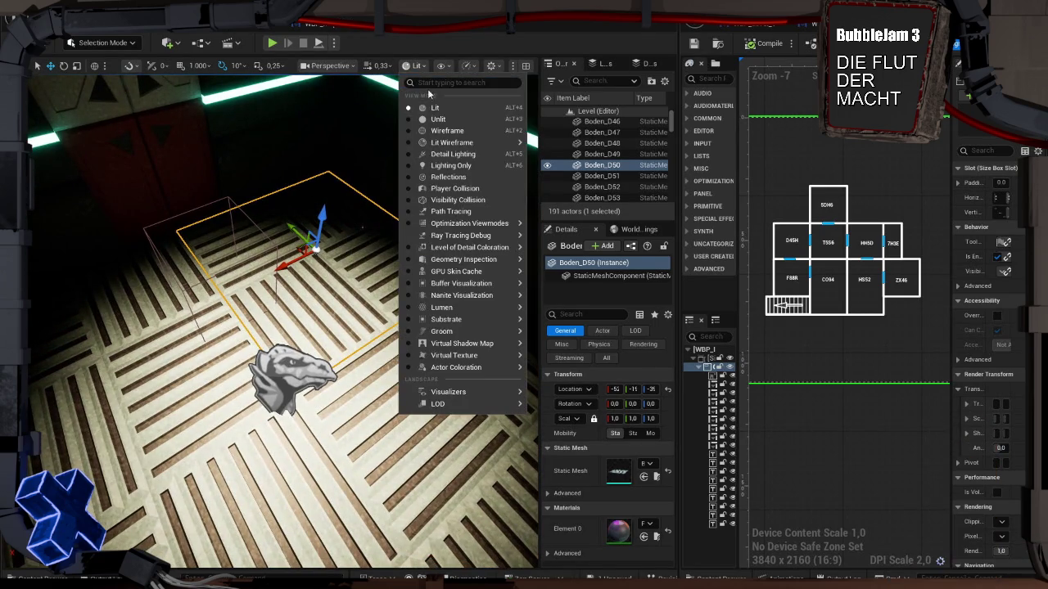
click(413, 66)
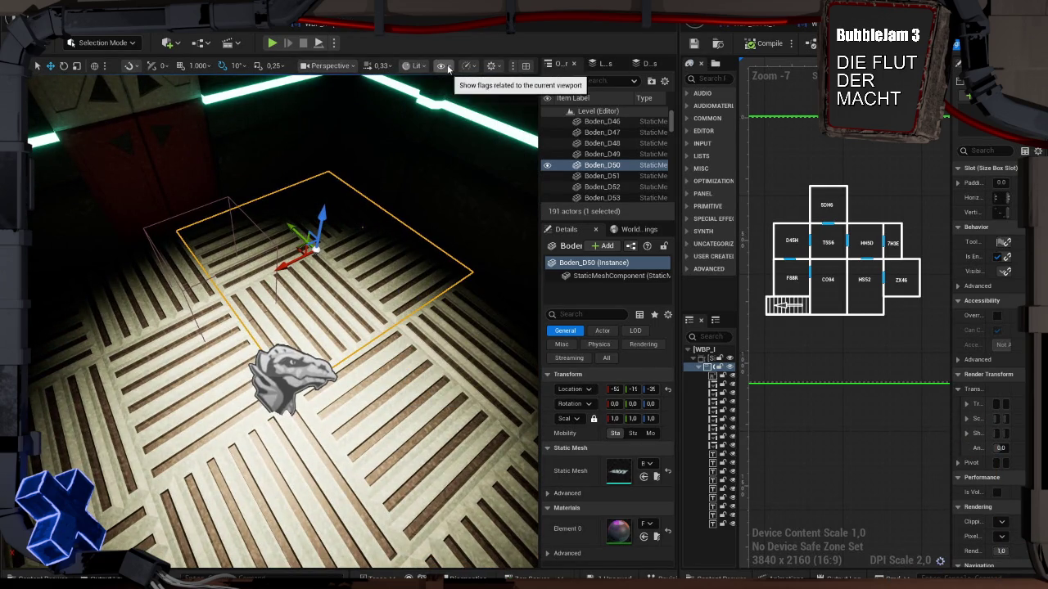
click(281, 378)
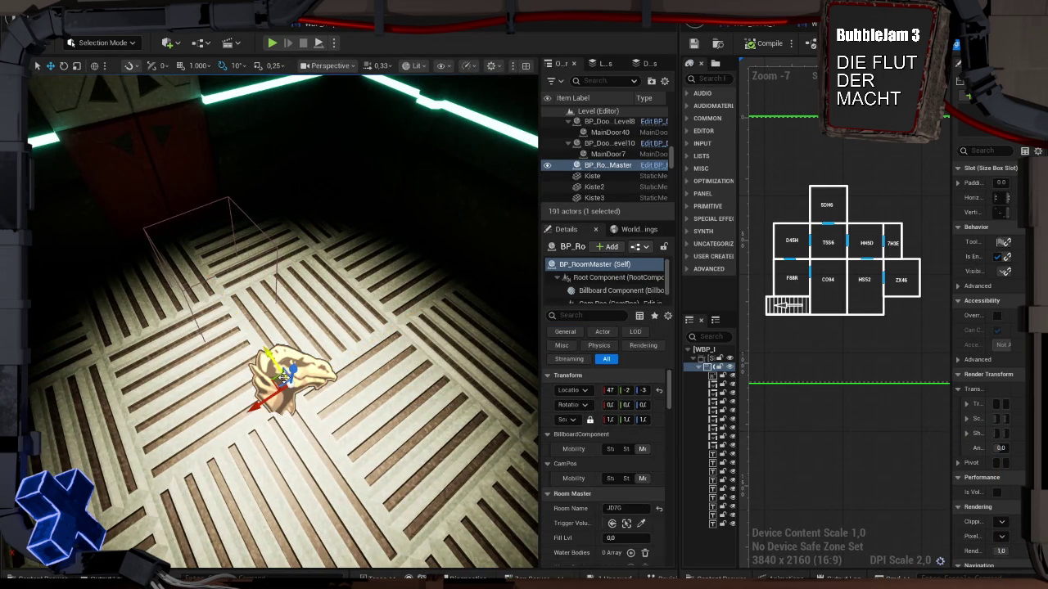
click(329, 66)
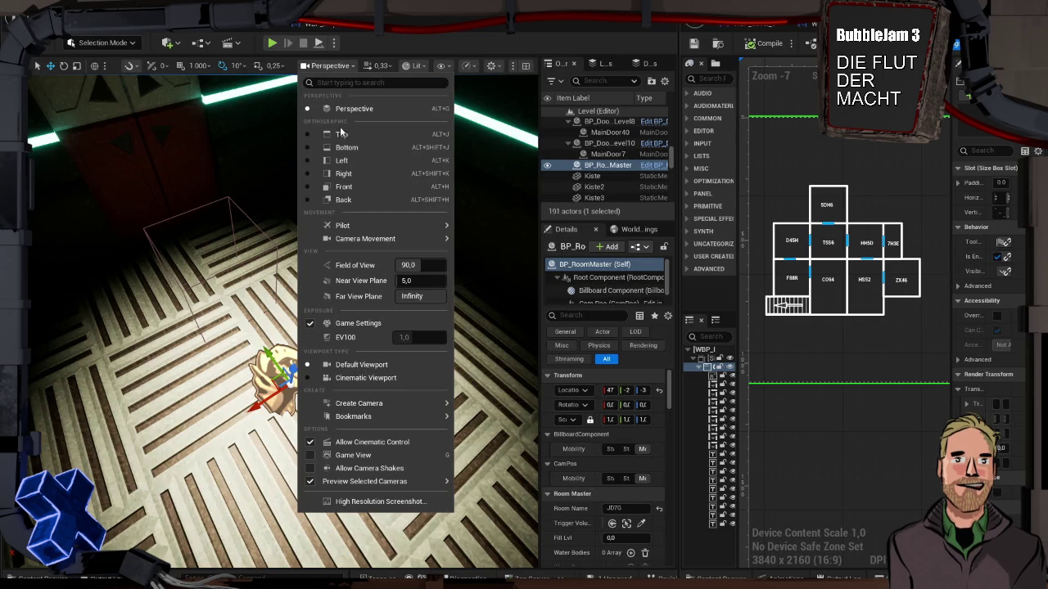
click(340, 135)
scroll(394, 296, down, 4)
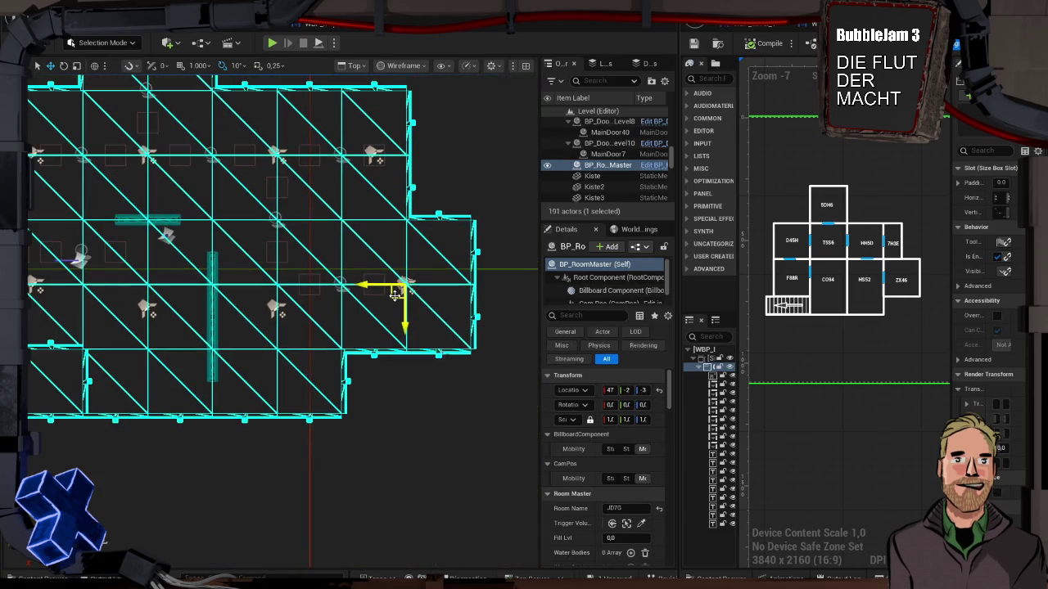
click(418, 277)
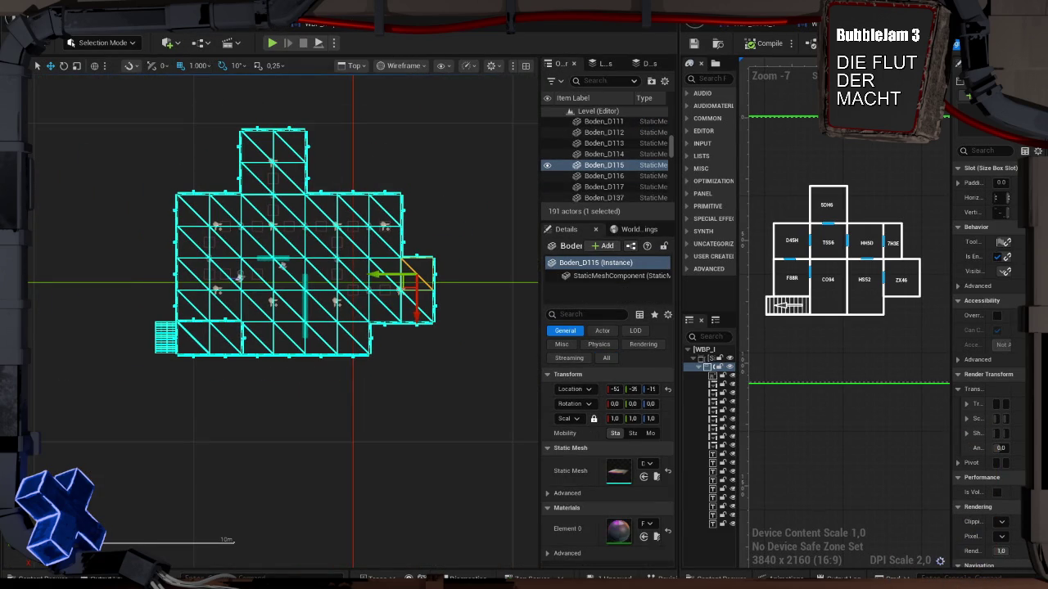
click(233, 14)
mouse_move(344, 203)
click(413, 229)
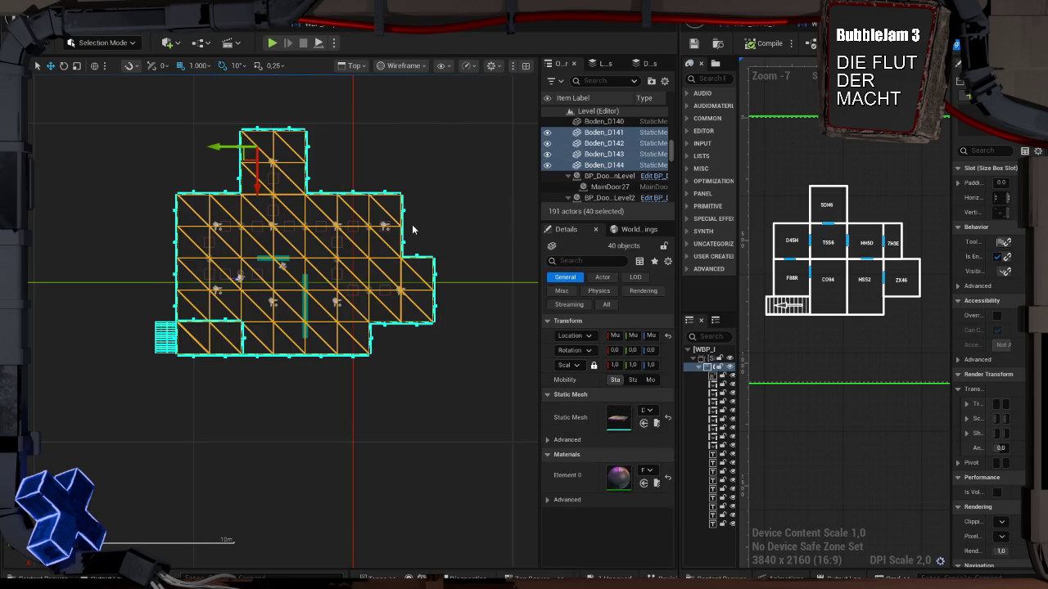
drag(190, 151, 29, 151)
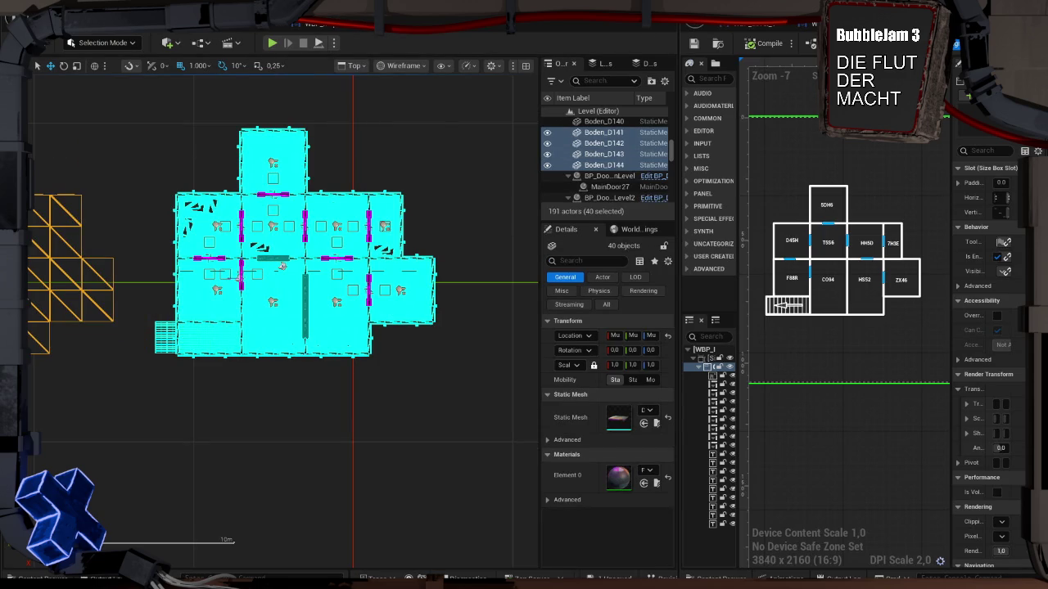
click(431, 321)
scroll(431, 321, up, 6)
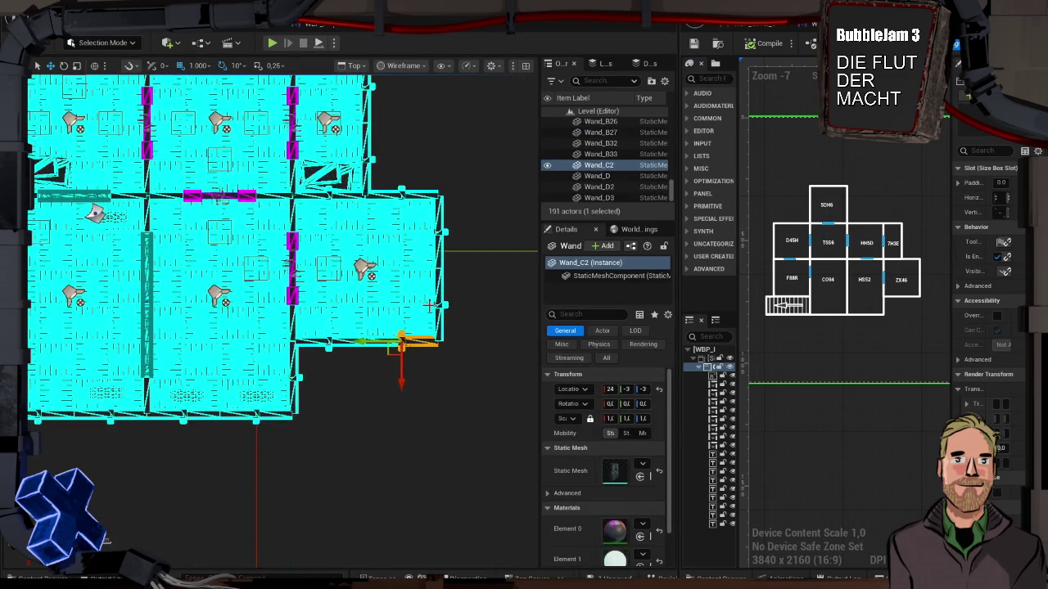
click(475, 256)
scroll(475, 256, down, 3)
scroll(484, 301, up, 4)
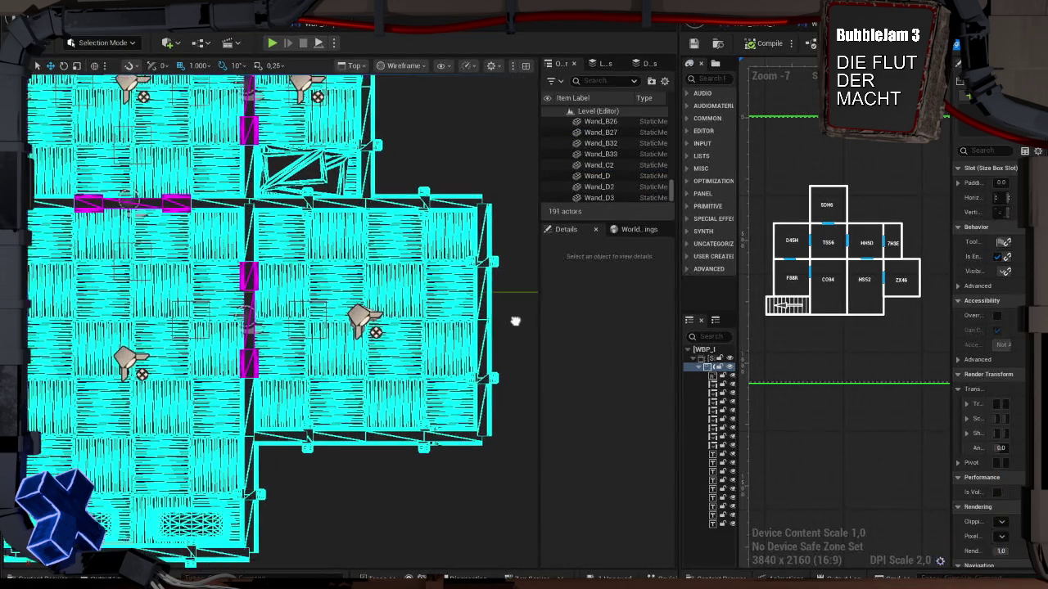
scroll(485, 301, down, 3)
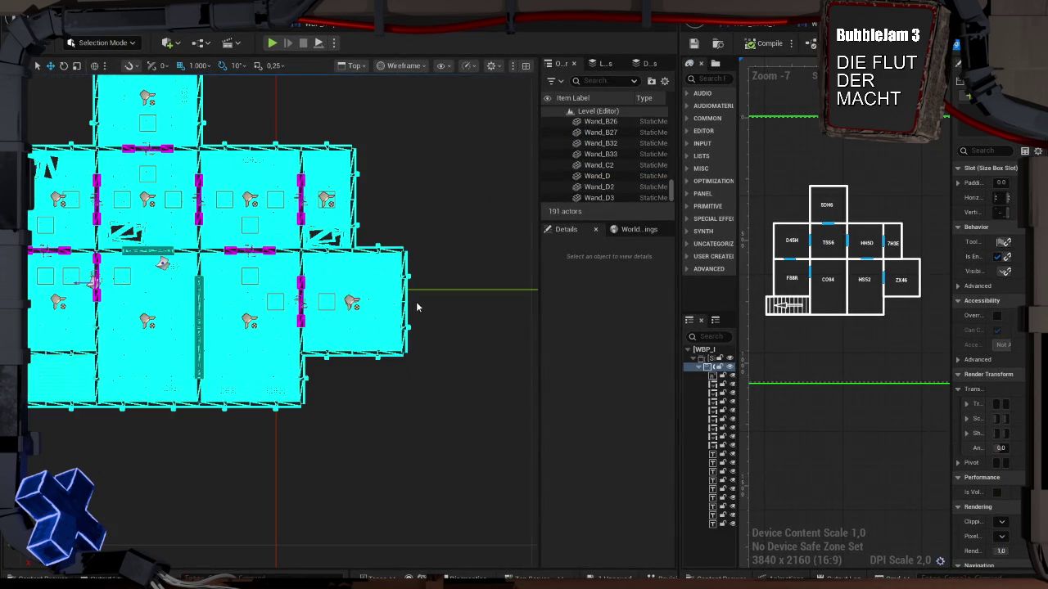
Add a Trigger Volume from Quick Add and move it into the east room in Top view
click(168, 42)
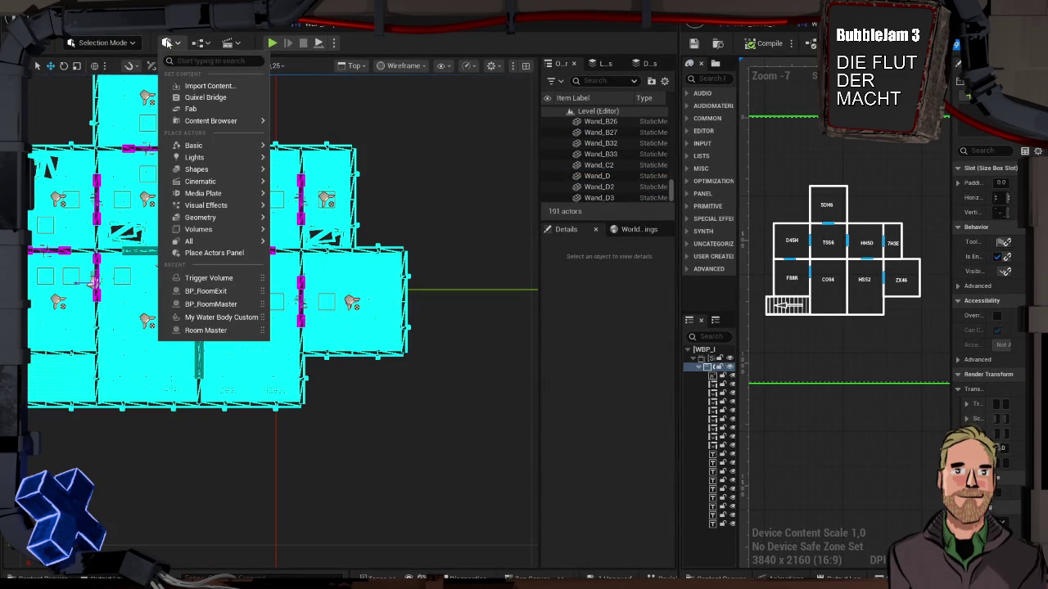
mouse_move(231, 229)
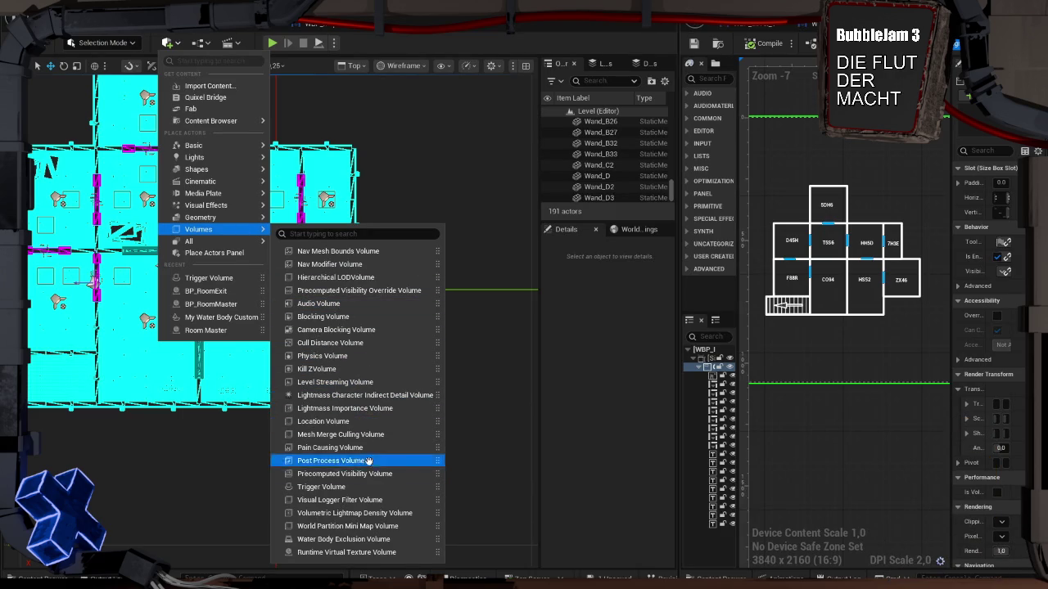
click(372, 487)
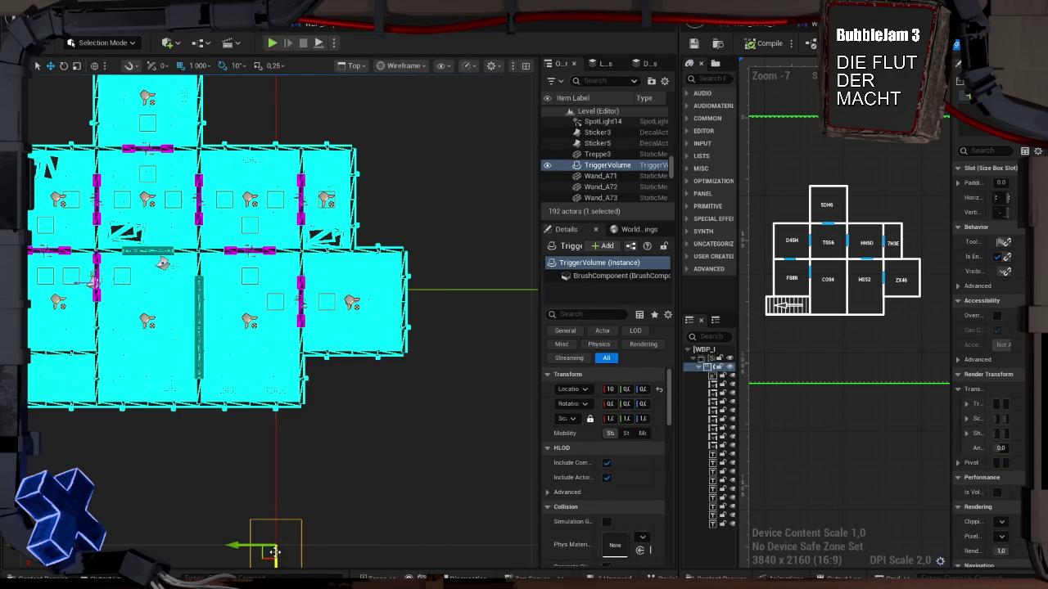
drag(275, 563, 278, 432)
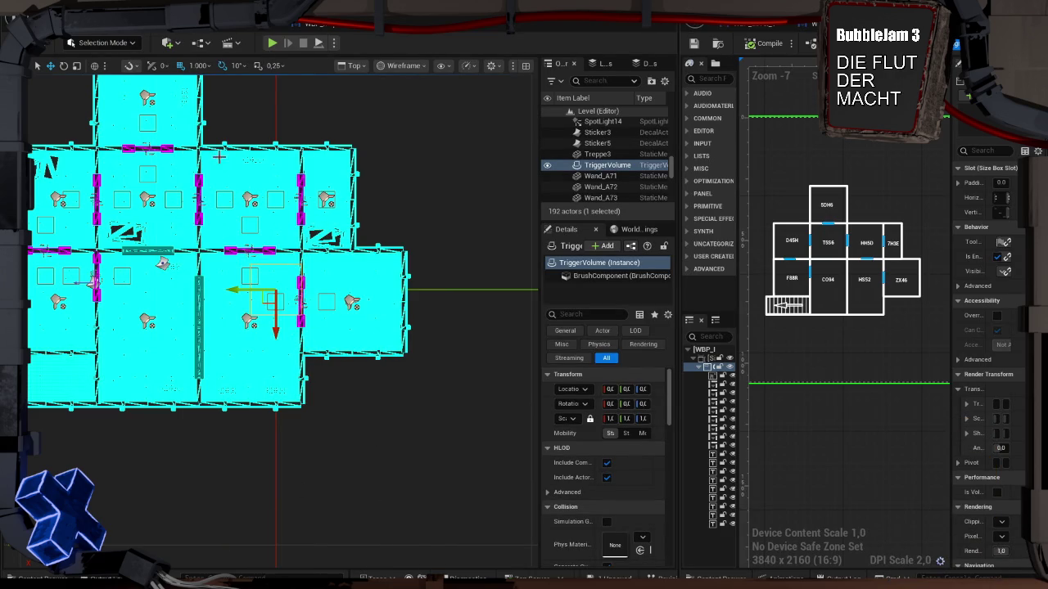
mouse_move(243, 289)
mouse_down()
mouse_move(313, 293)
mouse_move(296, 292)
mouse_up()
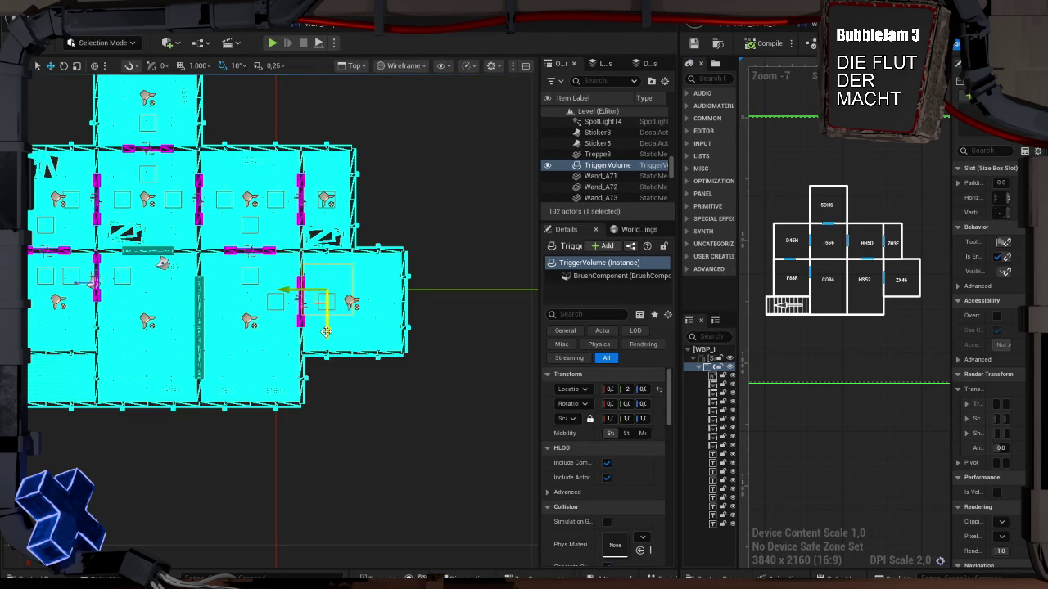
In Perspective, frame the trigger volume and lower it onto the floor
click(357, 65)
click(372, 109)
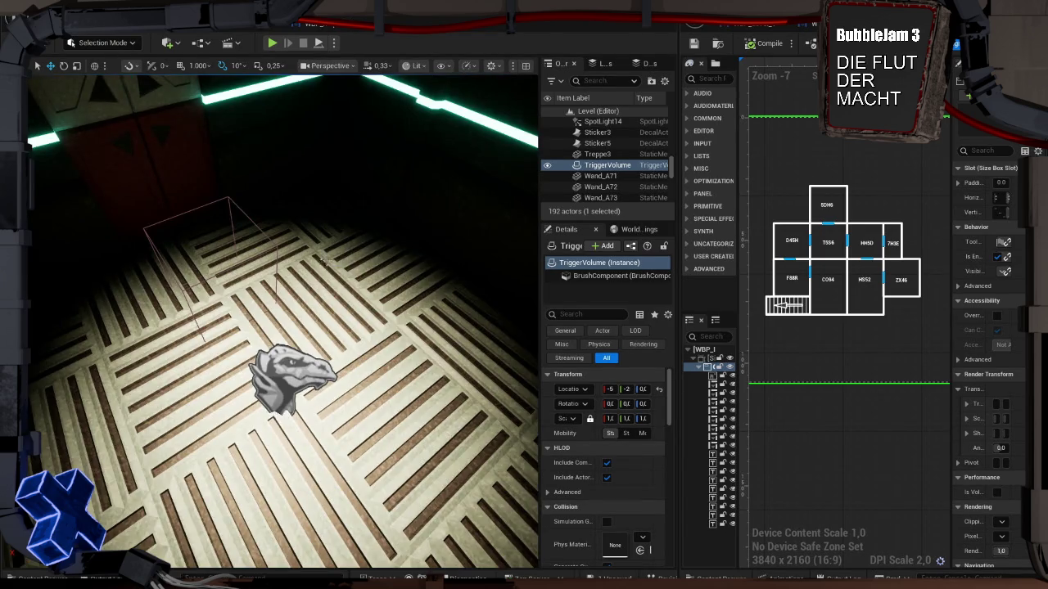
key(f)
drag(286, 198, 290, 271)
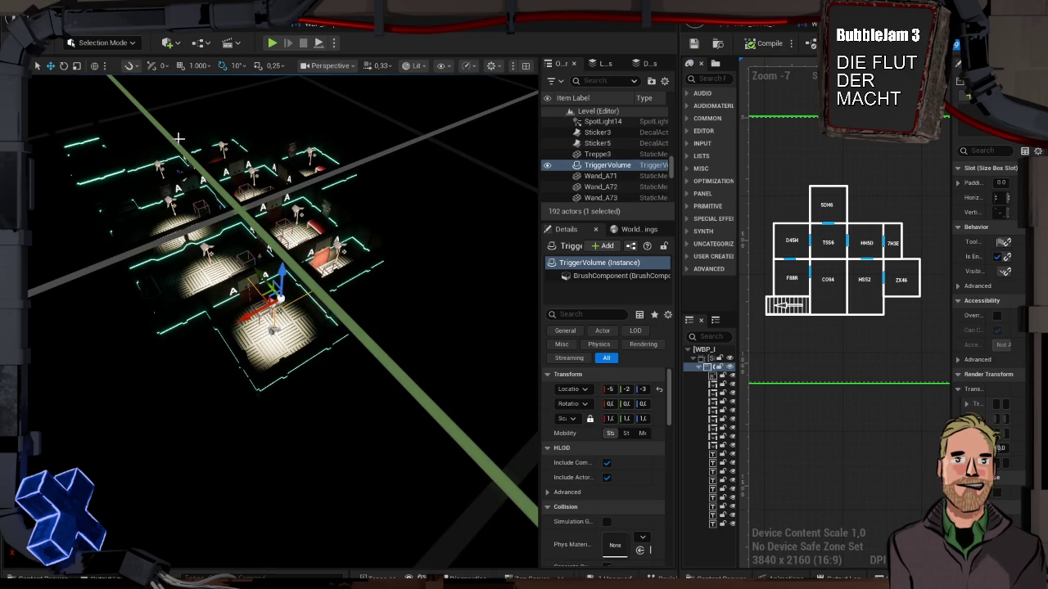
Start PolyGroup Edit on the volume in Unlit view and push one face outward
key(shift+5)
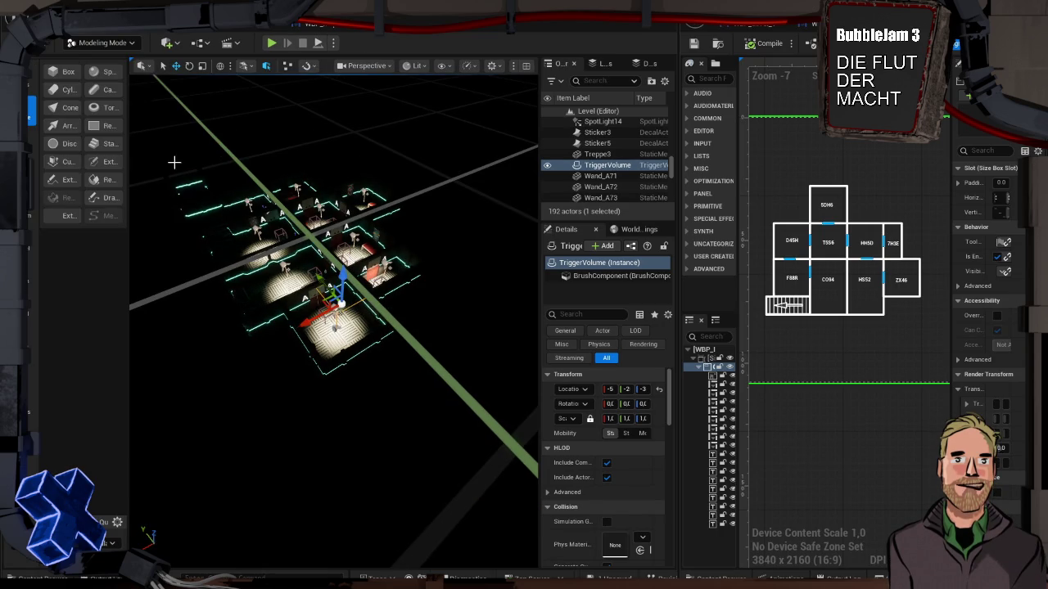
click(71, 73)
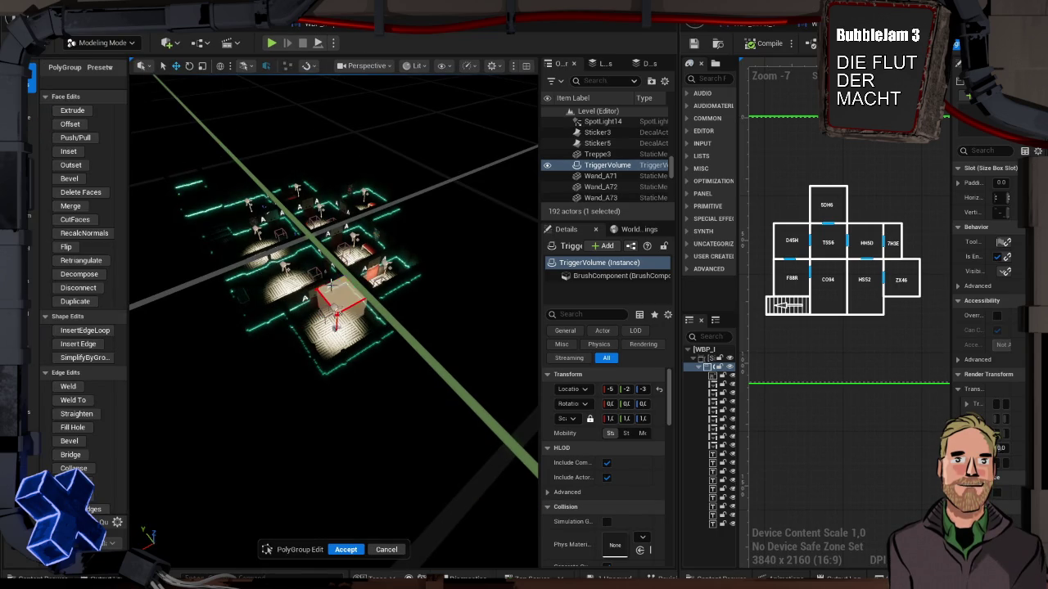
click(360, 315)
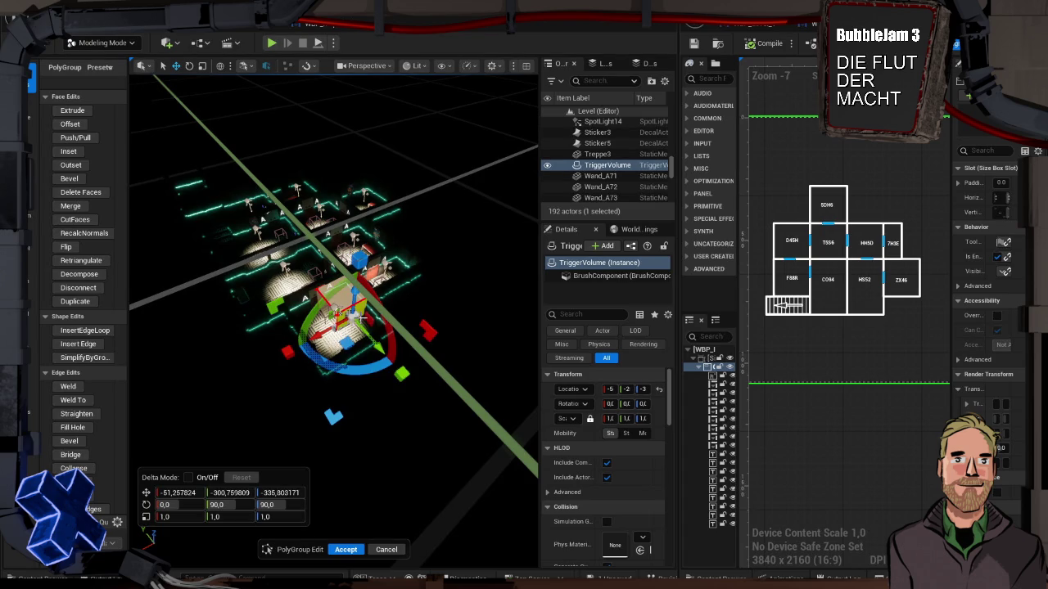
click(415, 65)
click(429, 120)
drag(378, 349, 407, 382)
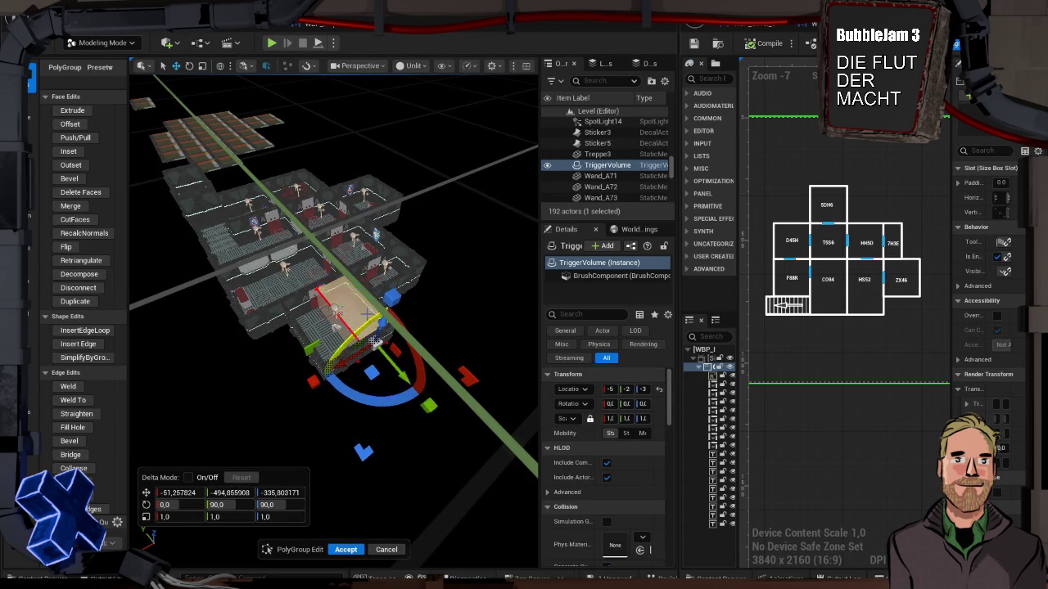
Raise and rotate another face to fill the room up to the wall tops, then accept
click(356, 303)
drag(358, 271, 358, 258)
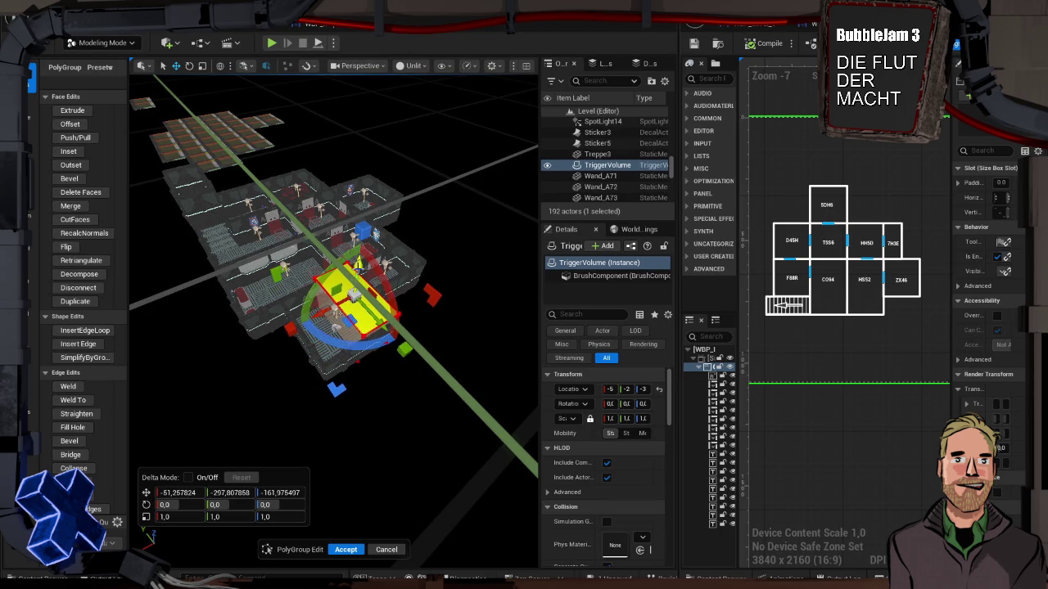
mouse_move(338, 329)
mouse_down()
mouse_move(334, 321)
mouse_move(268, 366)
mouse_up()
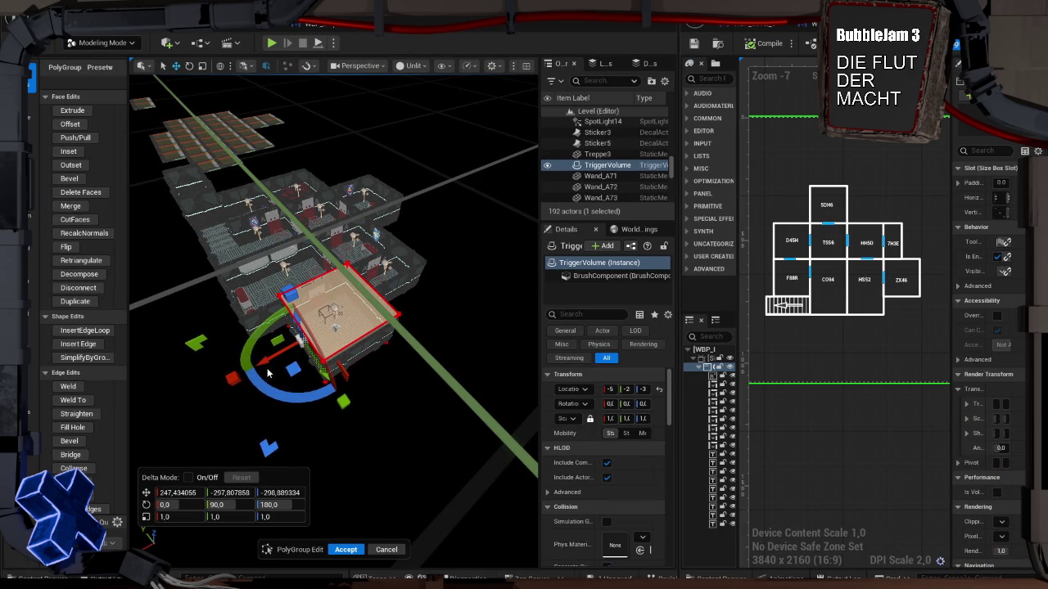
key(f)
drag(348, 359, 369, 323)
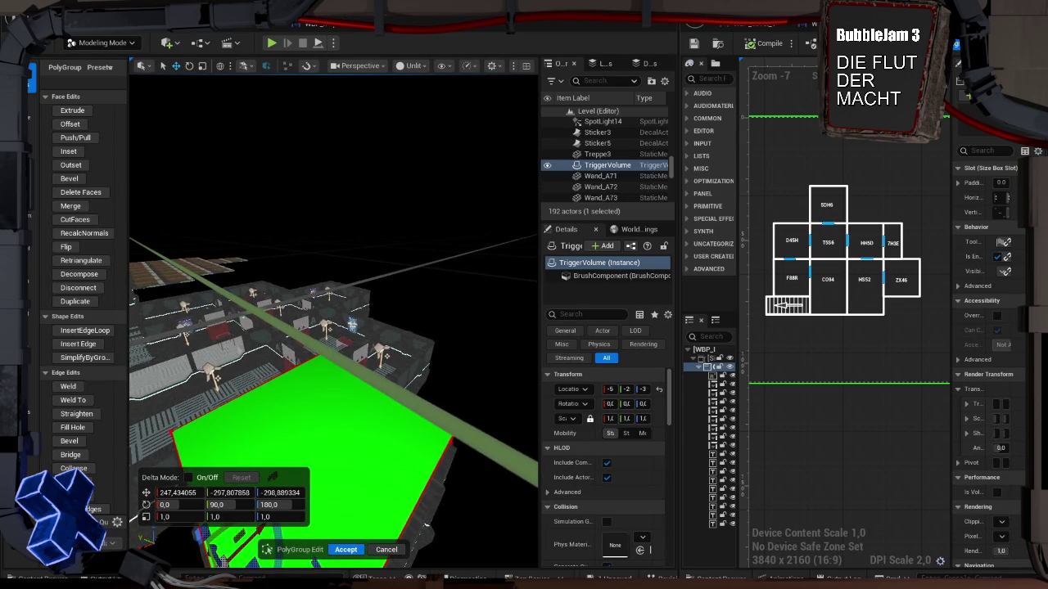
key(f)
mouse_move(297, 327)
mouse_down()
mouse_move(382, 311)
mouse_move(323, 317)
mouse_move(301, 331)
mouse_up()
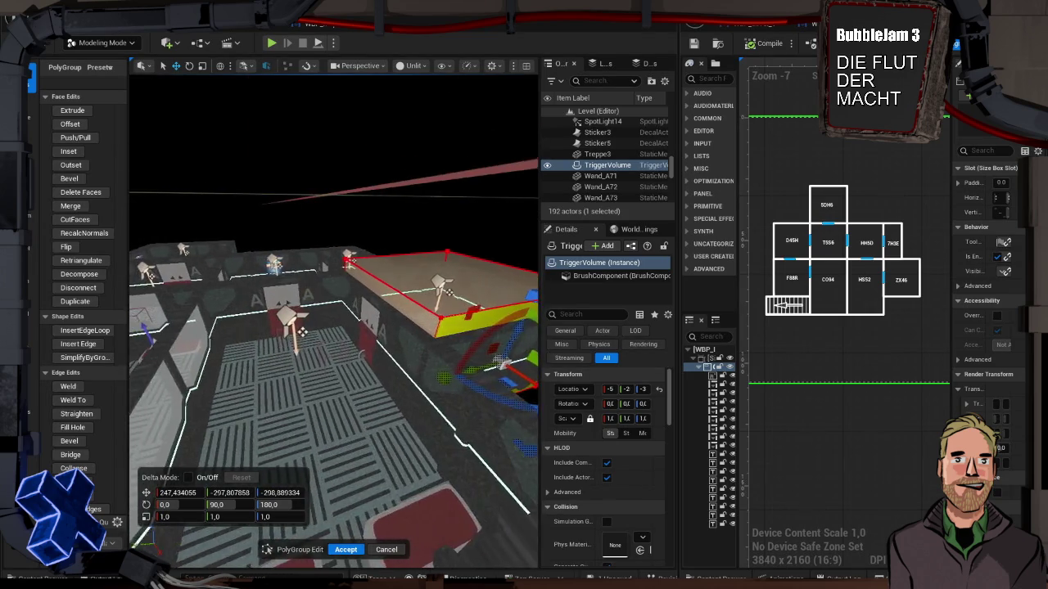
scroll(302, 332, down, 10)
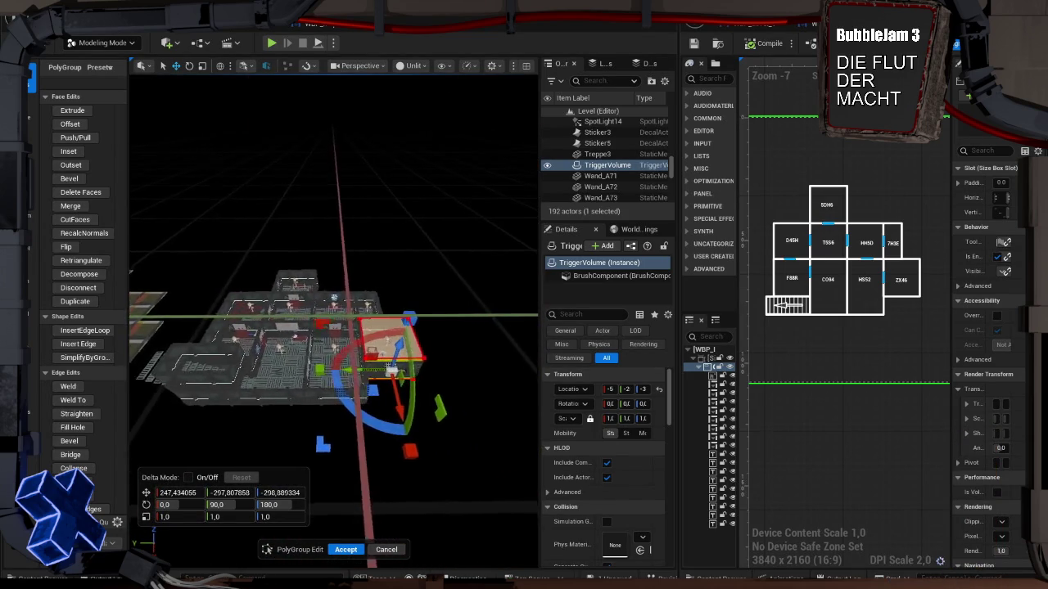
scroll(301, 332, up, 5)
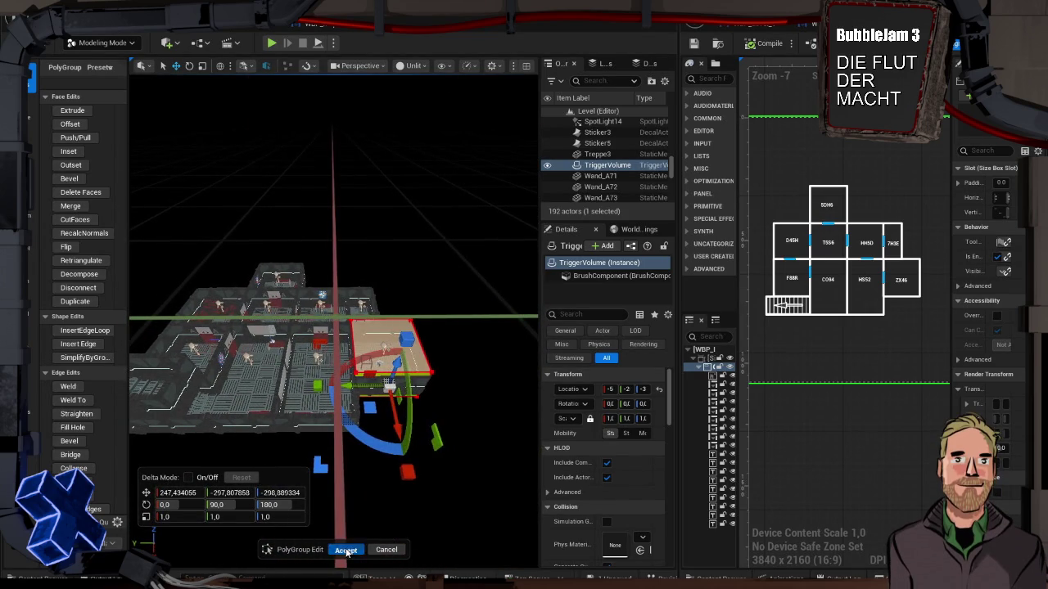
click(346, 550)
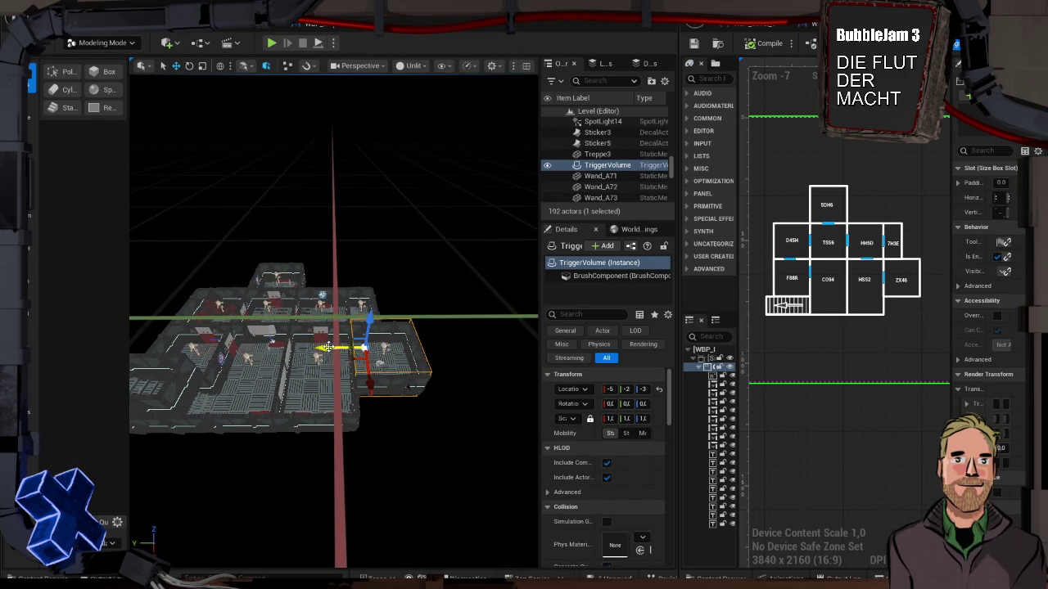
Alt-drag a copy into the next room and stretch it across that room with PolyGroup Edit
alt+drag(327, 347, 322, 348)
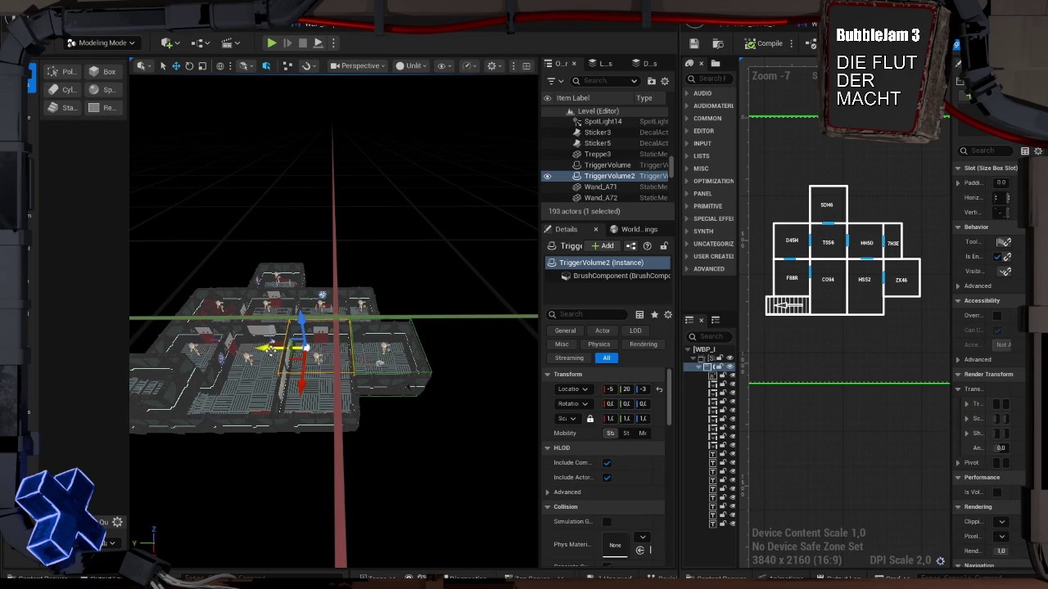
click(64, 71)
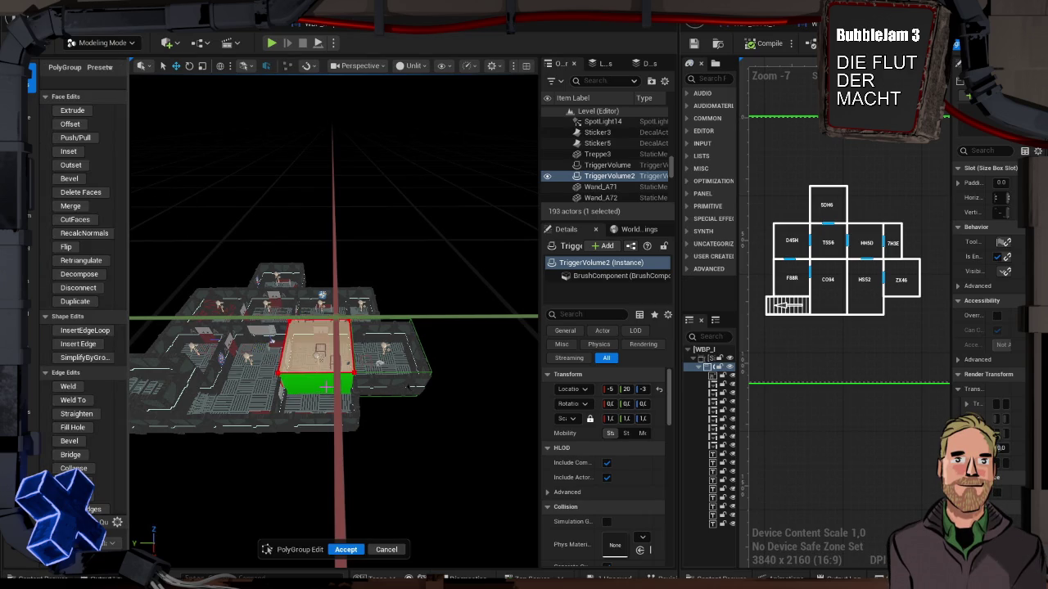
click(316, 376)
drag(315, 428, 316, 482)
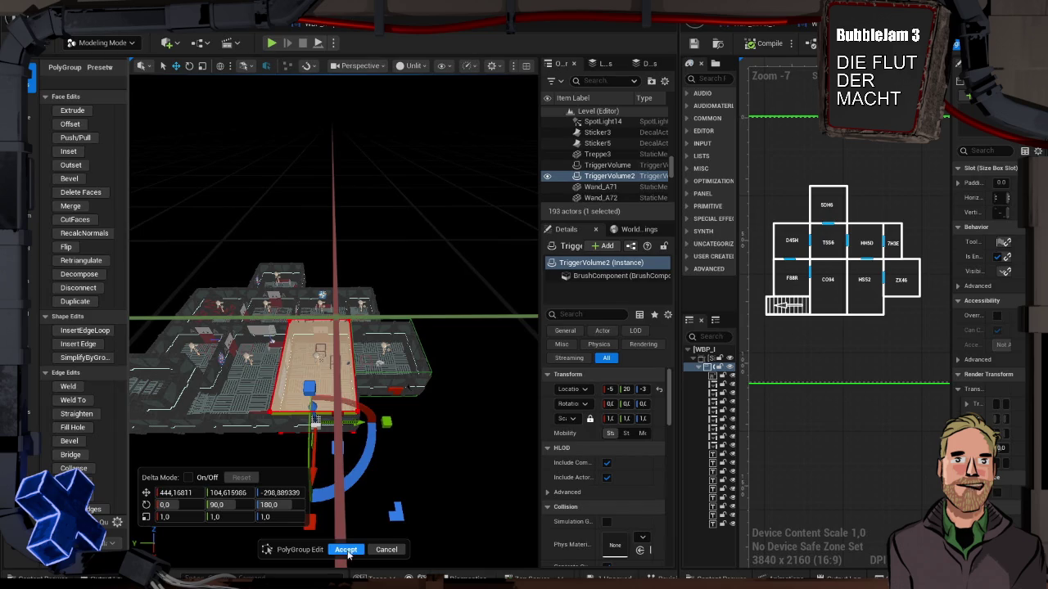
click(346, 550)
mouse_move(413, 358)
mouse_down()
mouse_move(352, 363)
mouse_move(404, 347)
mouse_move(325, 366)
mouse_up()
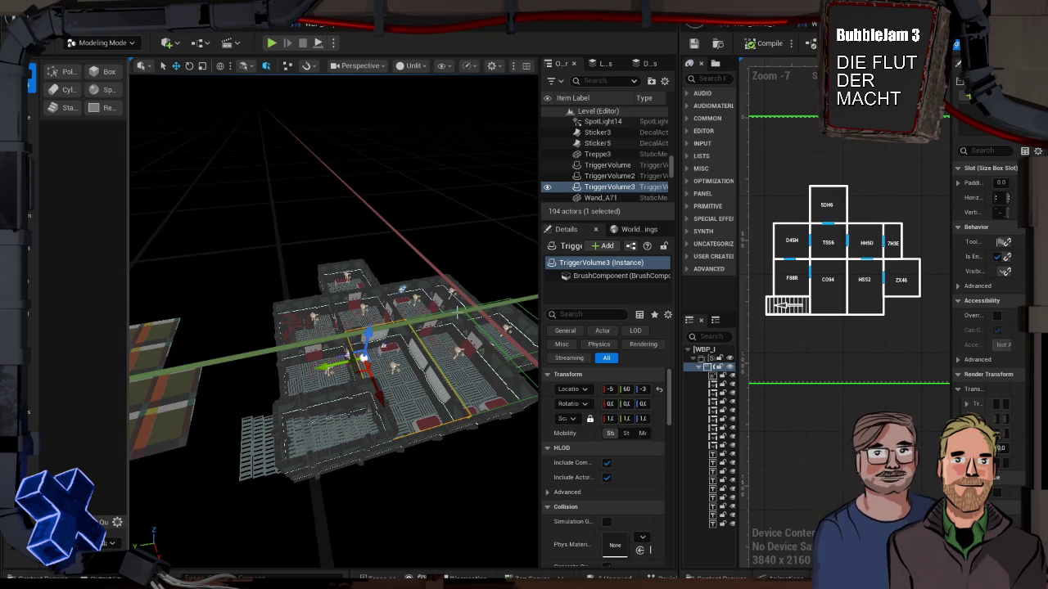
Alt-drag another copy of the first volume into a further room and view the floor plan from Top
click(522, 308)
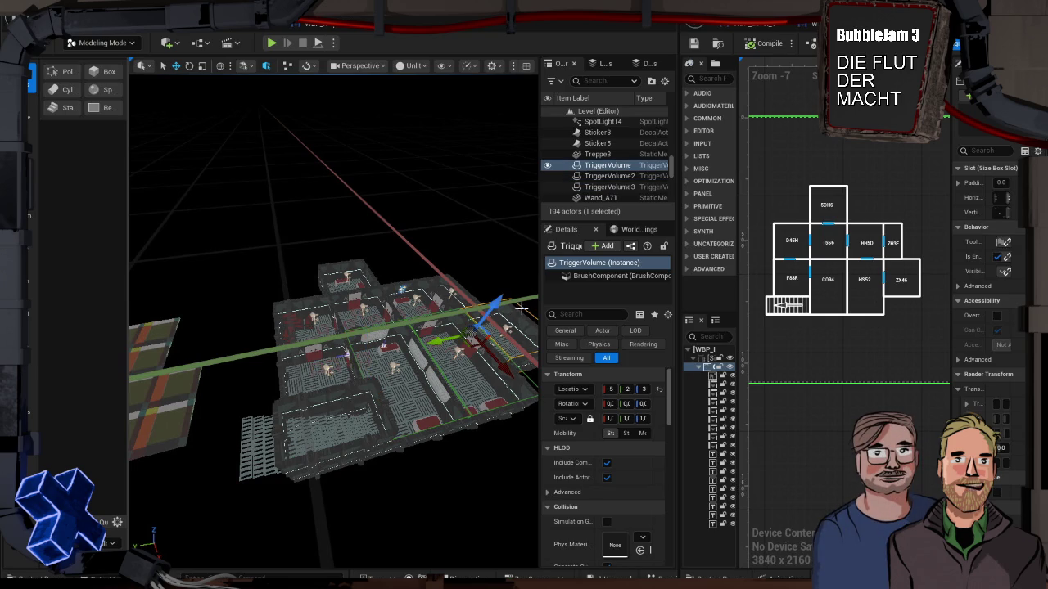
drag(442, 339, 260, 375)
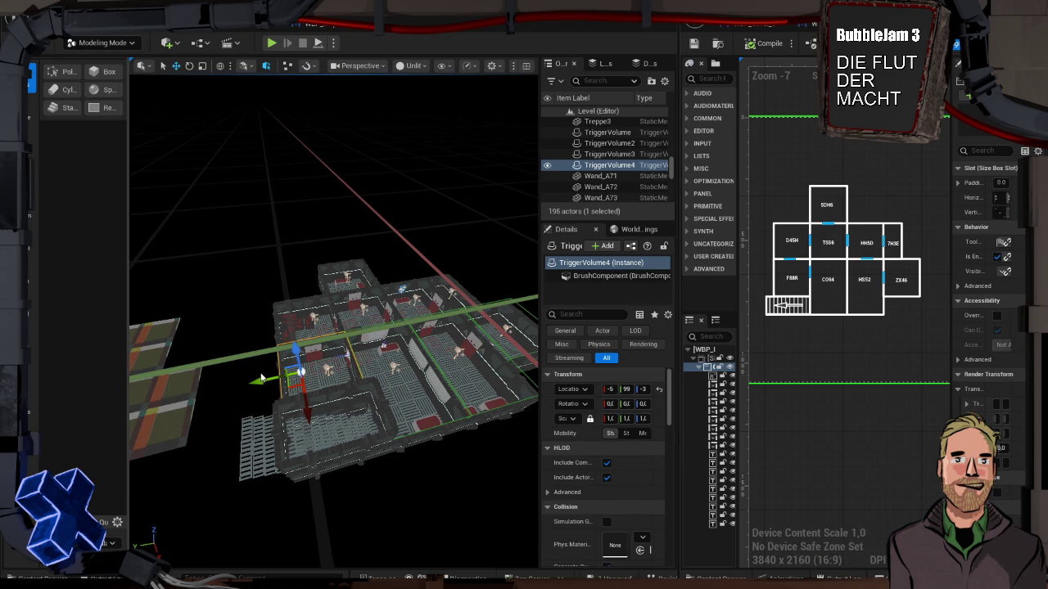
key(alt+j)
drag(272, 324, 486, 325)
scroll(445, 322, up, 1)
mouse_move(432, 288)
mouse_down()
mouse_move(410, 340)
mouse_move(408, 406)
mouse_up()
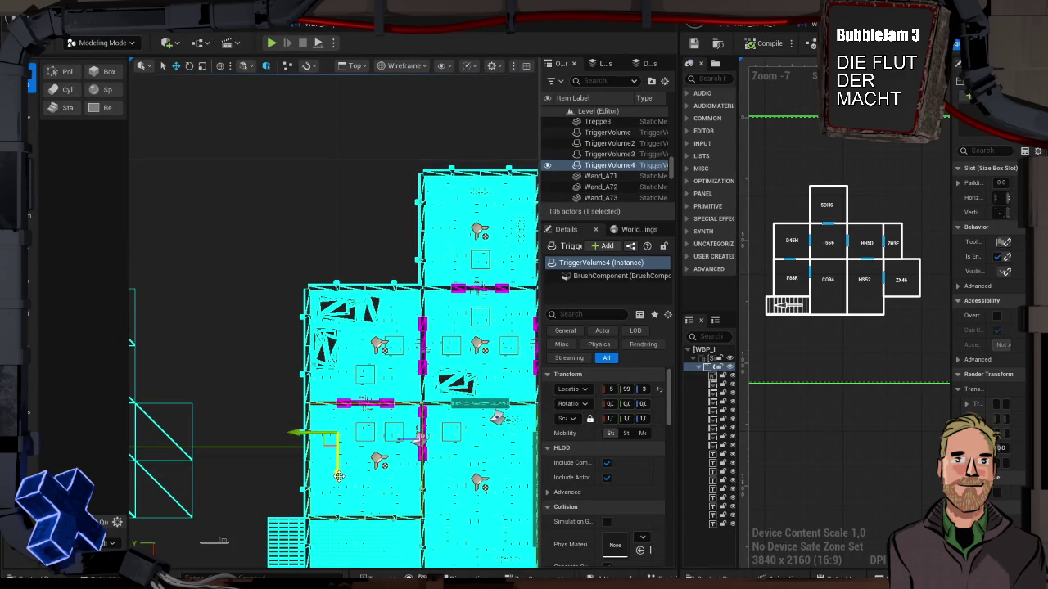
Alt-drag more volume copies into the rooms above, to the right, and at the top
mouse_move(337, 462)
alt+mouse_down()
mouse_move(337, 315)
mouse_move(336, 341)
mouse_move(412, 317)
alt+mouse_up()
mouse_move(383, 262)
mouse_down()
mouse_move(243, 256)
mouse_move(165, 275)
mouse_up()
drag(214, 336, 424, 333)
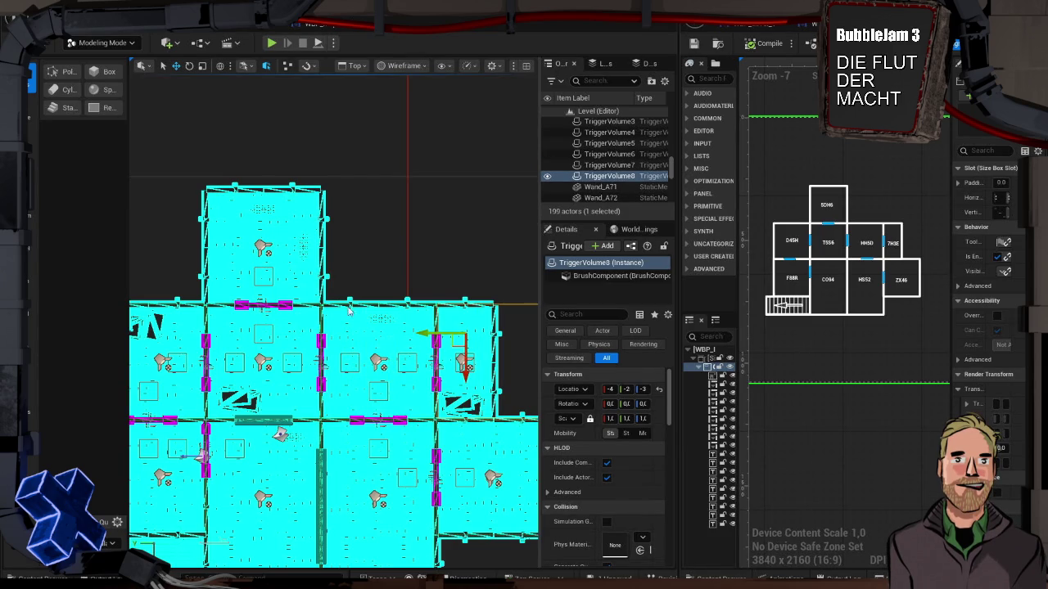
drag(464, 370, 464, 256)
mouse_move(421, 222)
mouse_down()
mouse_move(180, 238)
mouse_move(191, 254)
mouse_up()
Select TriggerVolume8 and return to the Perspective view
key(Escape)
drag(524, 171, 310, 245)
click(334, 267)
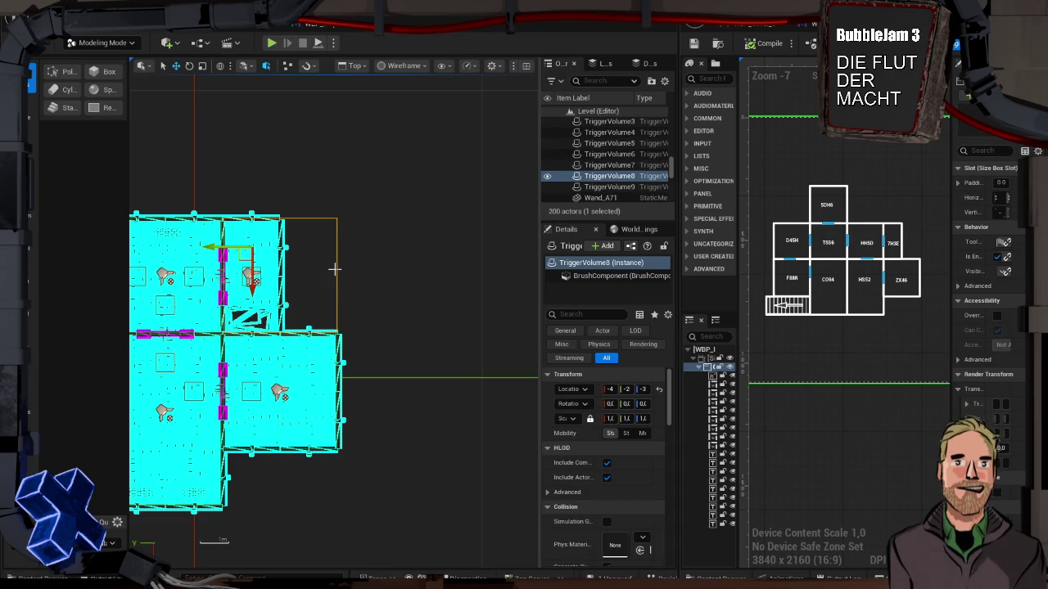
key(alt+g)
mouse_move(301, 296)
mouse_down()
mouse_move(311, 255)
mouse_move(303, 245)
mouse_move(306, 255)
mouse_move(315, 237)
mouse_up()
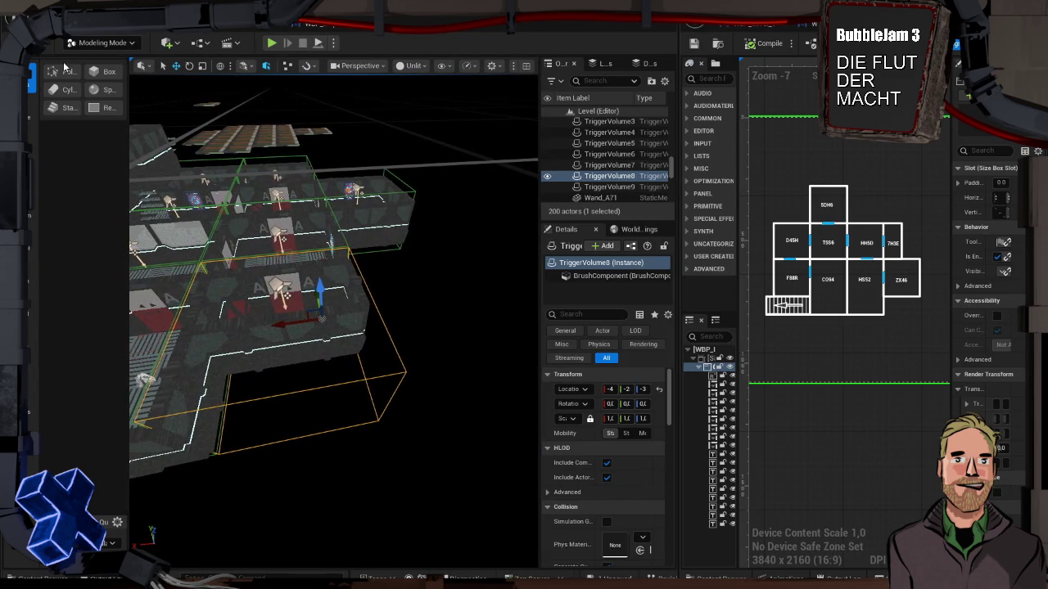
Pull in TriggerVolume8's overhanging face with PolyGroup Edit to fit its narrow room, and accept
click(69, 71)
click(340, 407)
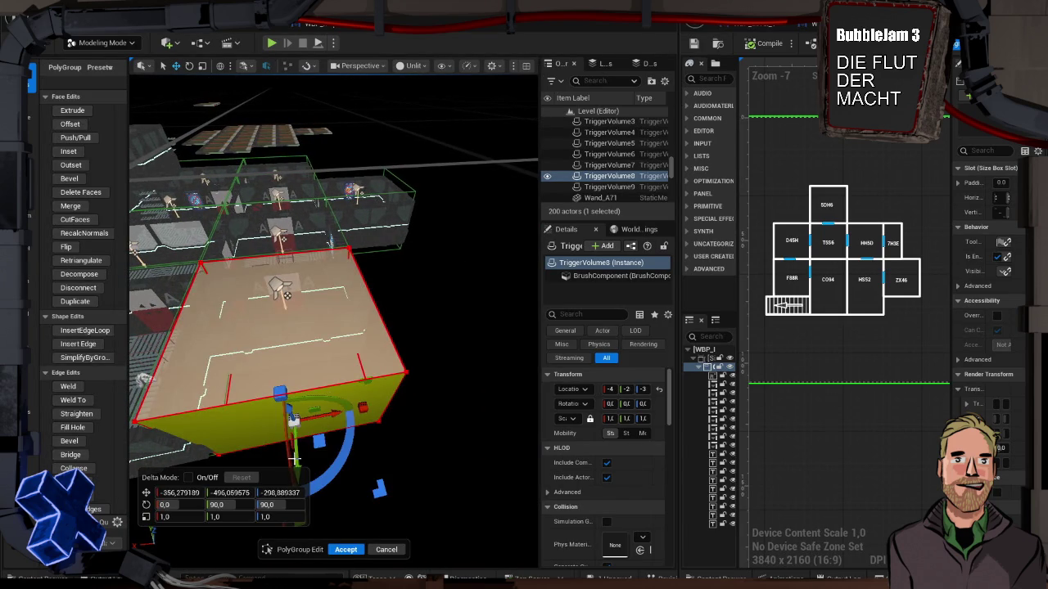
mouse_move(298, 476)
mouse_down()
mouse_move(288, 372)
mouse_move(270, 362)
mouse_up()
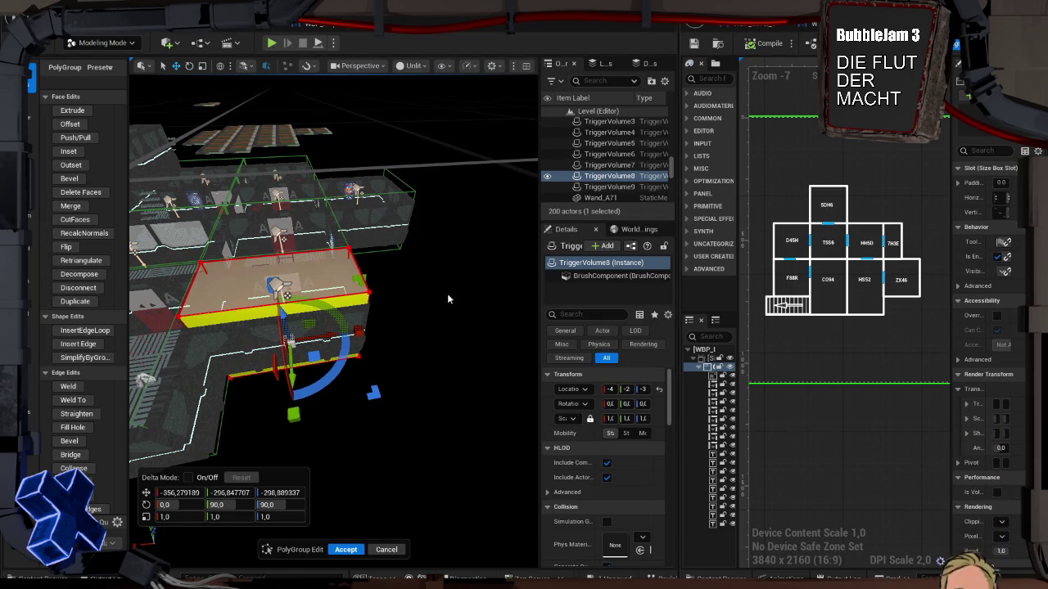
key(Escape)
scroll(270, 363, down, 3)
mouse_move(341, 352)
mouse_down()
mouse_move(328, 435)
mouse_move(326, 411)
mouse_move(379, 302)
mouse_up()
click(340, 553)
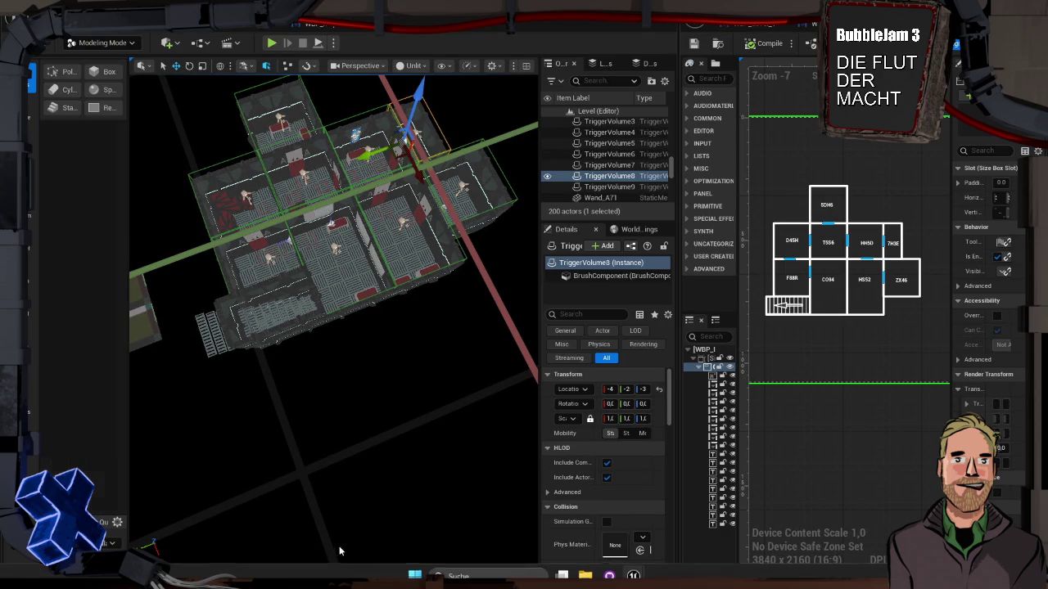
Select TriggerVolume3 and open it in PolyGroup Edit
click(343, 307)
drag(343, 335, 343, 325)
click(63, 69)
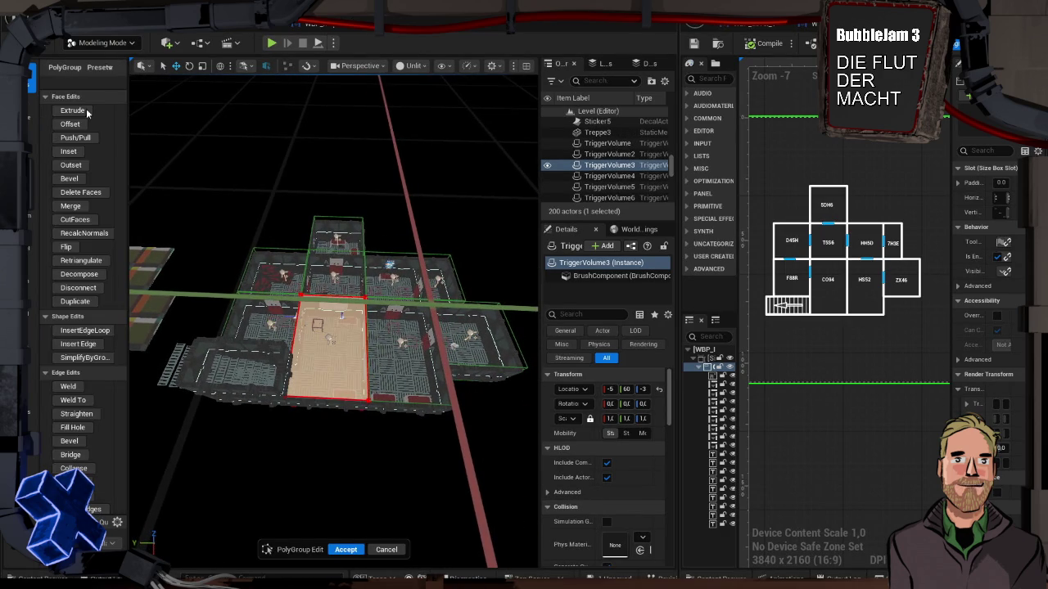
Extrude TriggerVolume3's floor face to a new depth
drag(167, 274, 167, 221)
mouse_move(407, 432)
mouse_down()
mouse_move(336, 422)
mouse_move(329, 473)
mouse_move(329, 417)
mouse_up()
click(335, 422)
key(f)
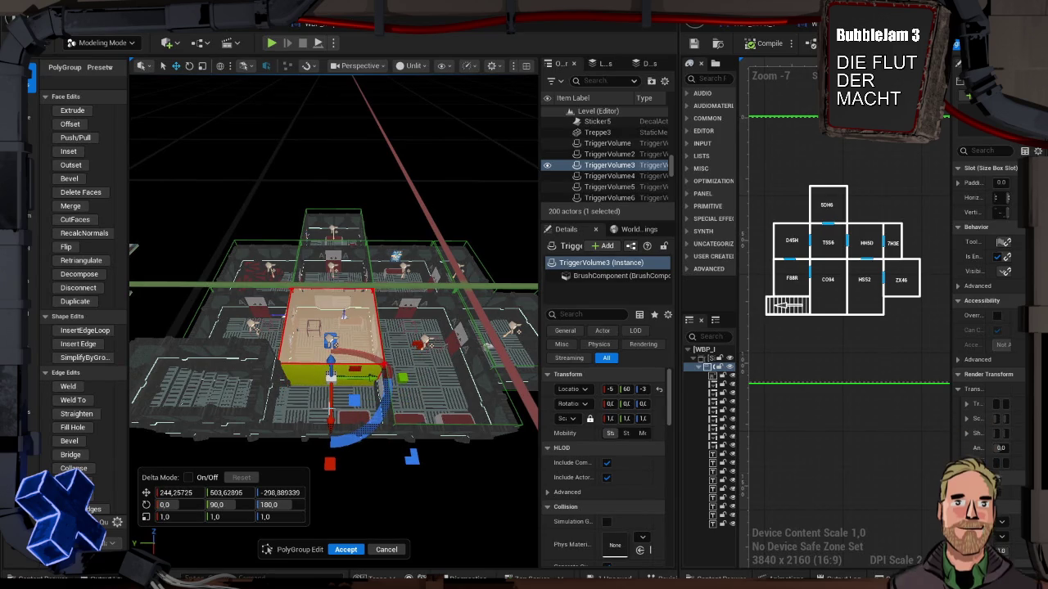
click(72, 110)
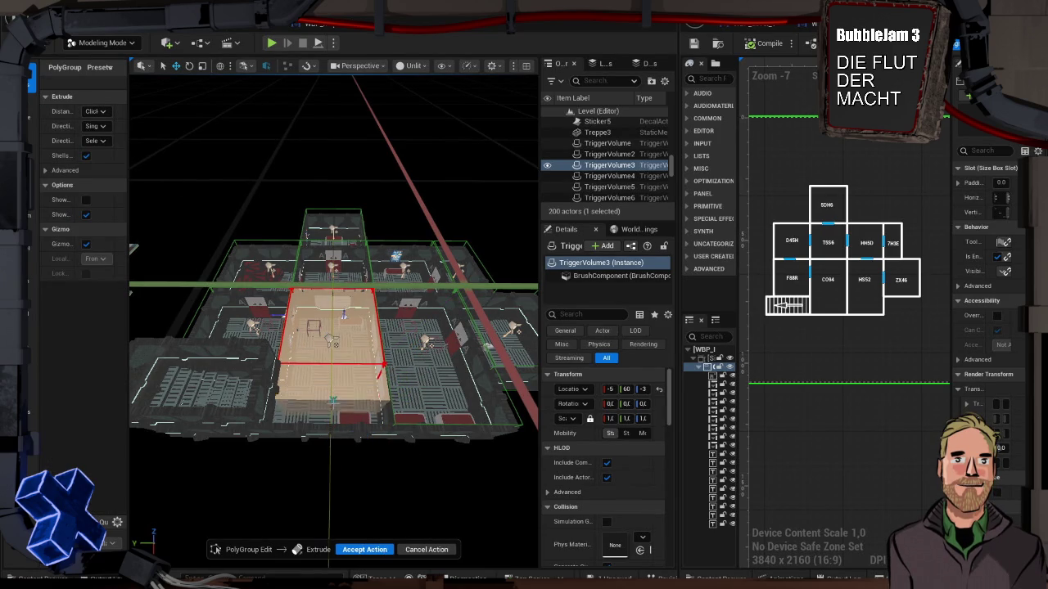
click(333, 344)
drag(333, 344, 329, 398)
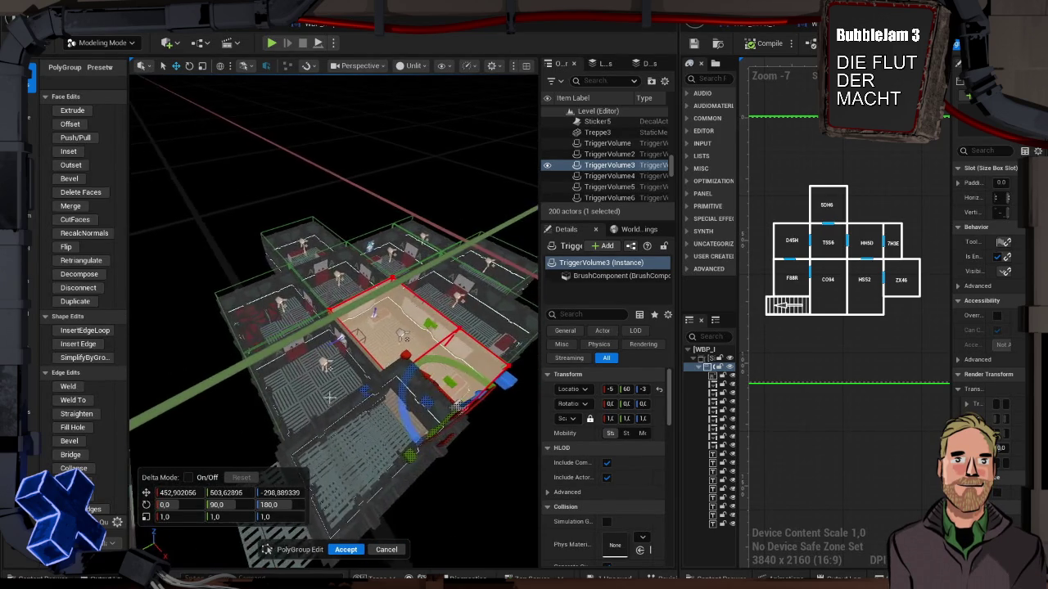
Extrude a second face, accept the edits, and select wall Wand_A103
click(408, 414)
click(72, 110)
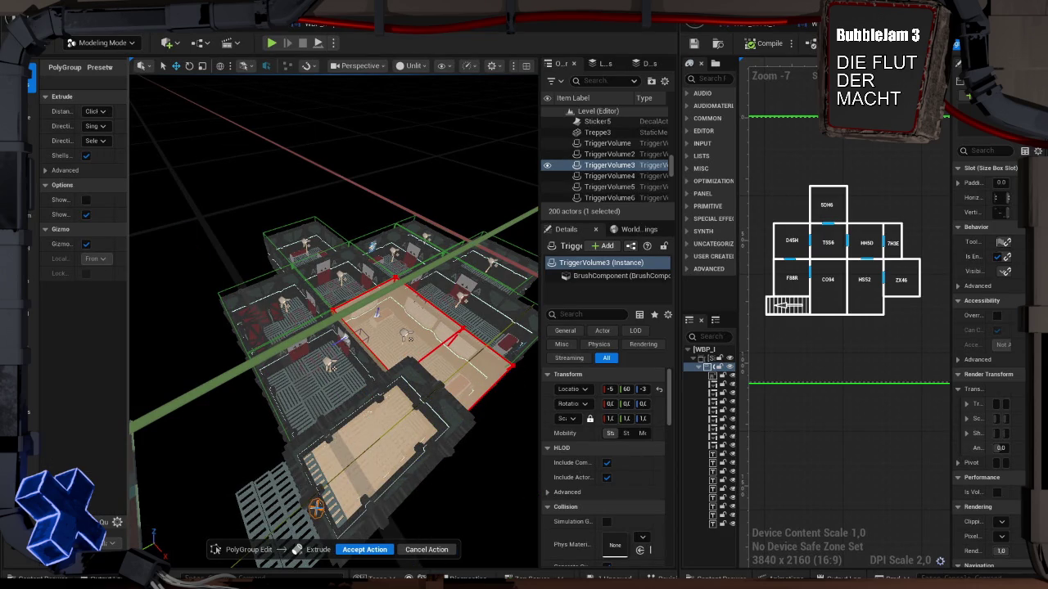
click(319, 507)
click(345, 549)
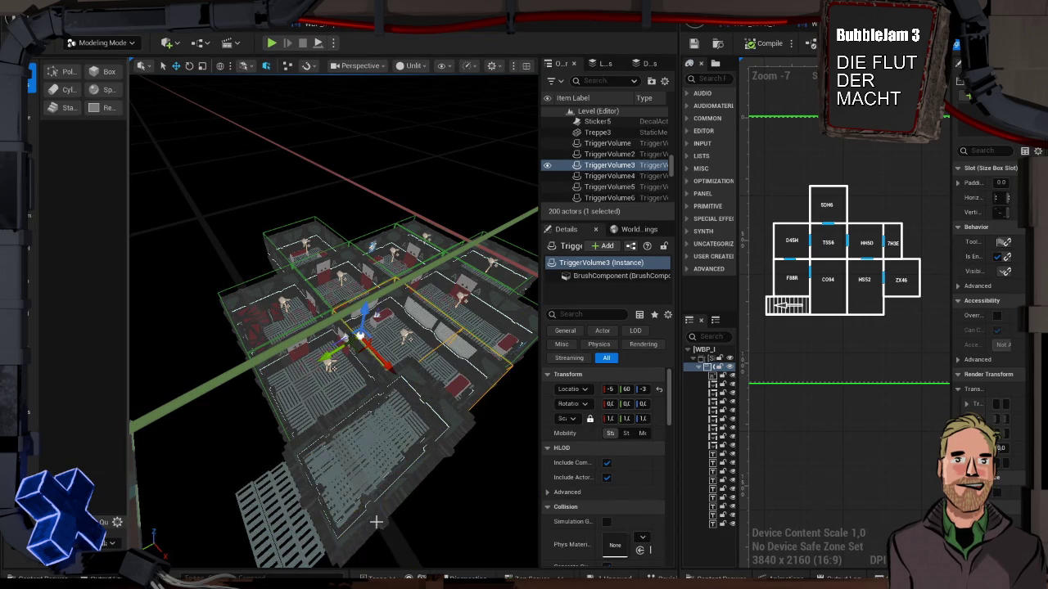
click(368, 524)
mouse_move(415, 464)
mouse_down()
mouse_move(376, 434)
mouse_move(415, 464)
mouse_up()
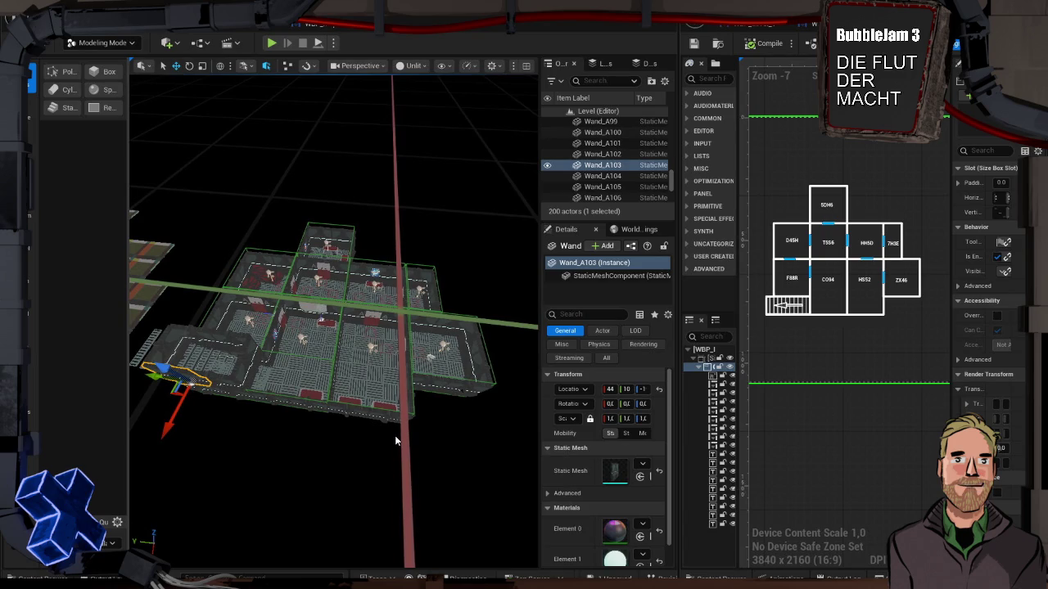
Save Level_3 with Ctrl+S, then select a door marker on the floor plan
key(ctrl+s)
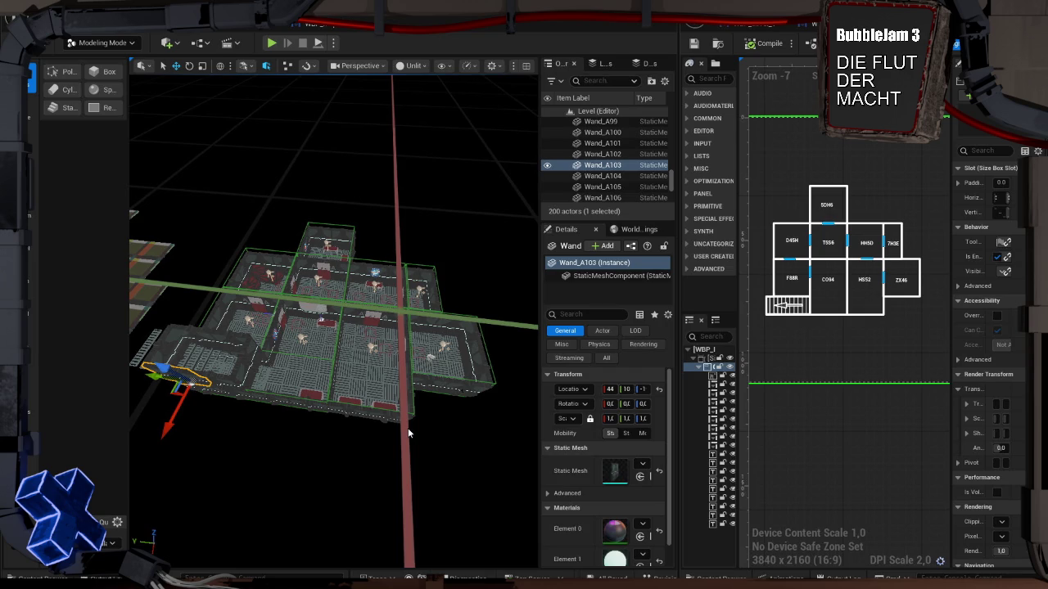
click(867, 260)
scroll(867, 261, up, 8)
click(841, 265)
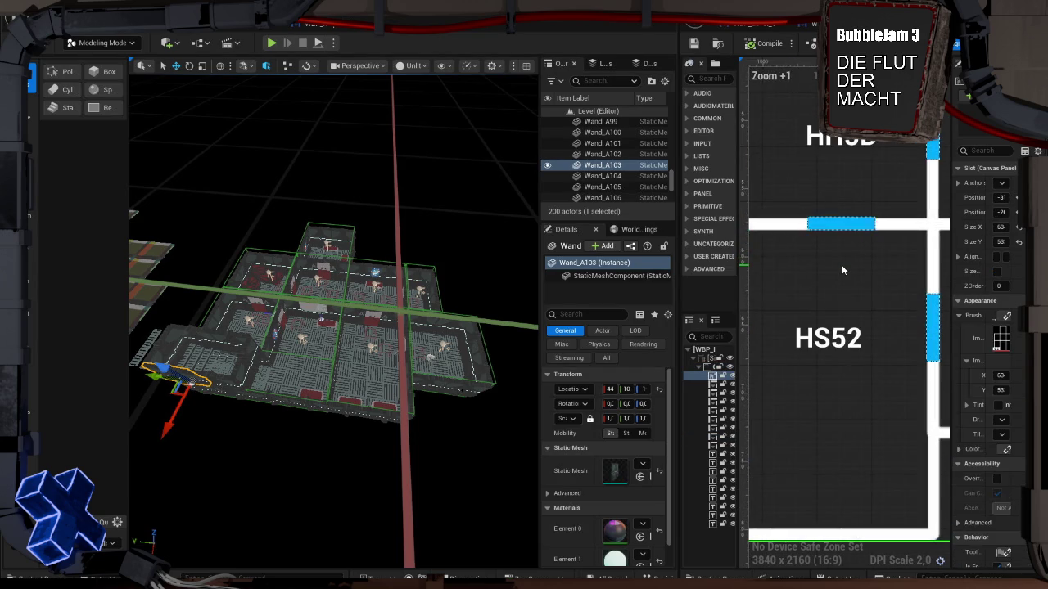
scroll(842, 264, down, 6)
scroll(841, 270, down, 2)
click(845, 362)
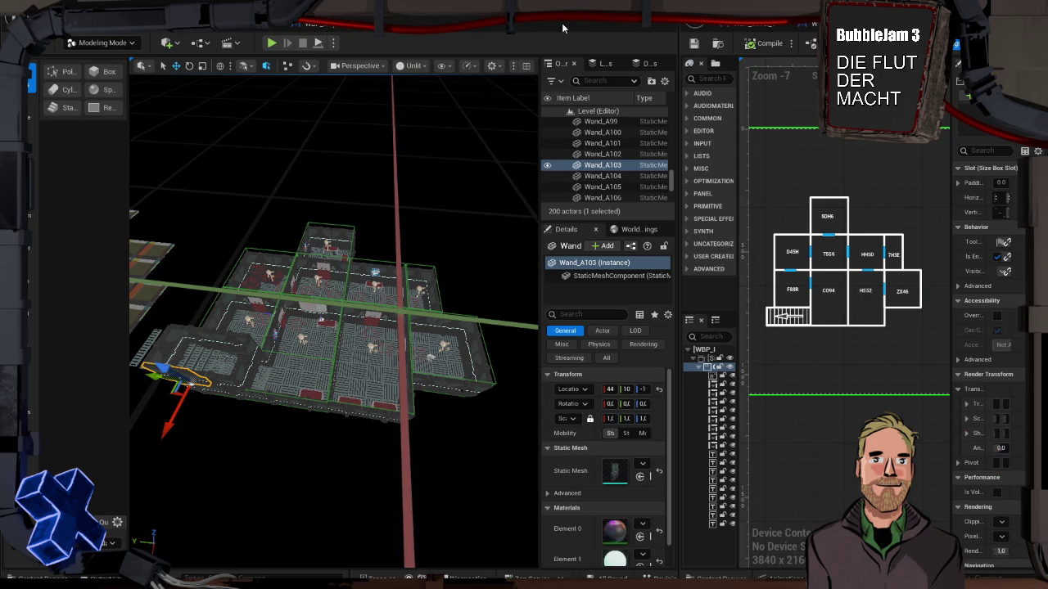
key(ctrl+space)
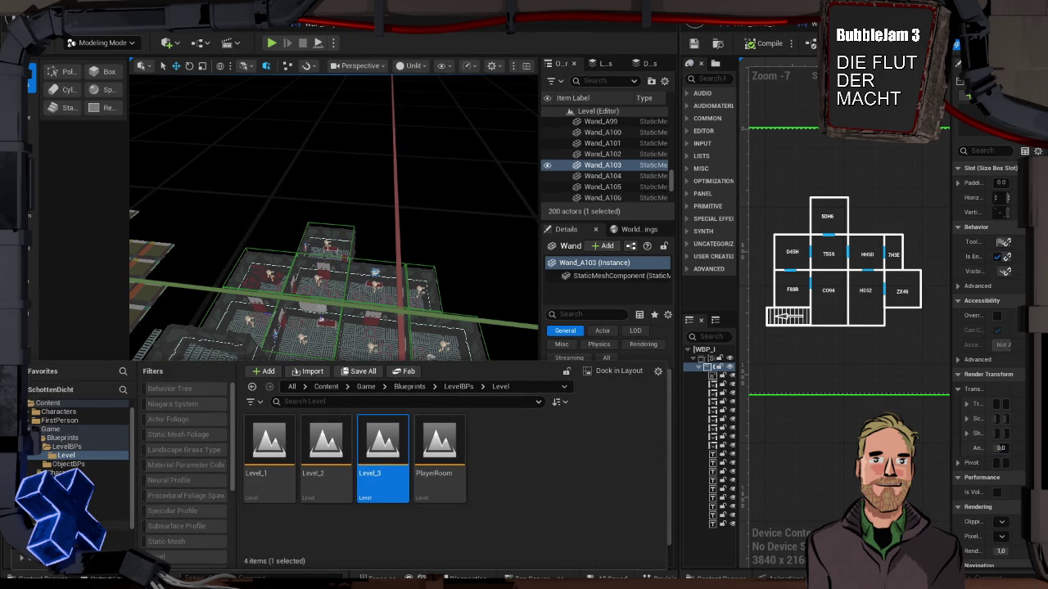
click(115, 525)
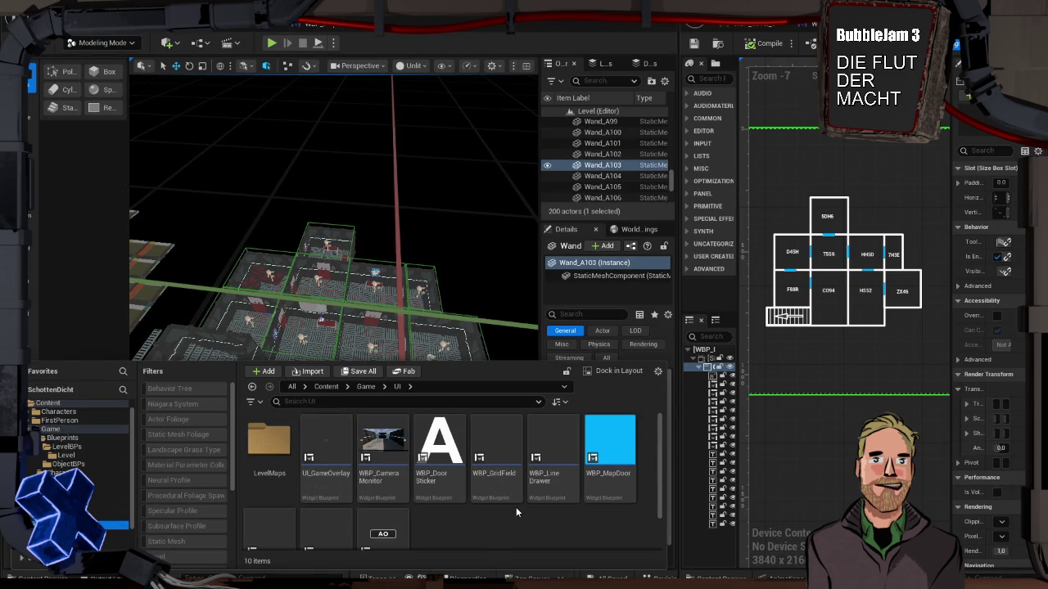
click(384, 459)
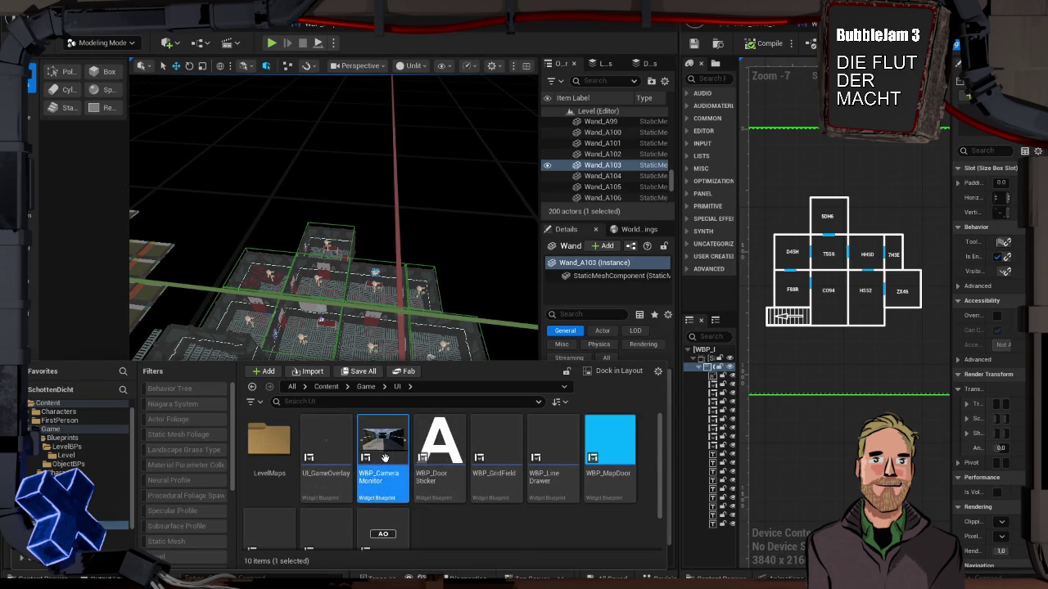
double_click(384, 459)
click(375, 522)
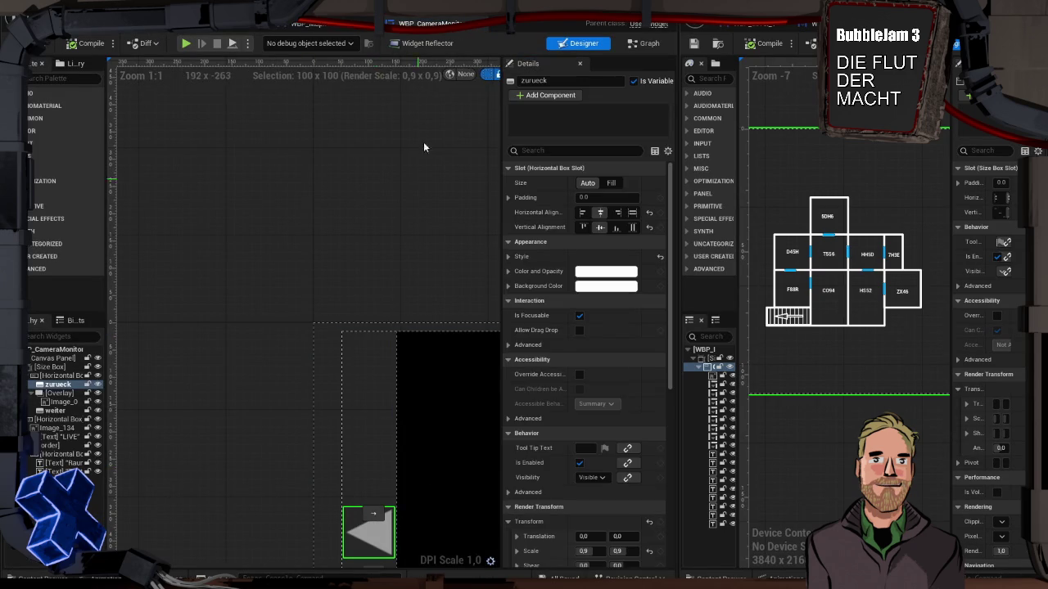
click(643, 43)
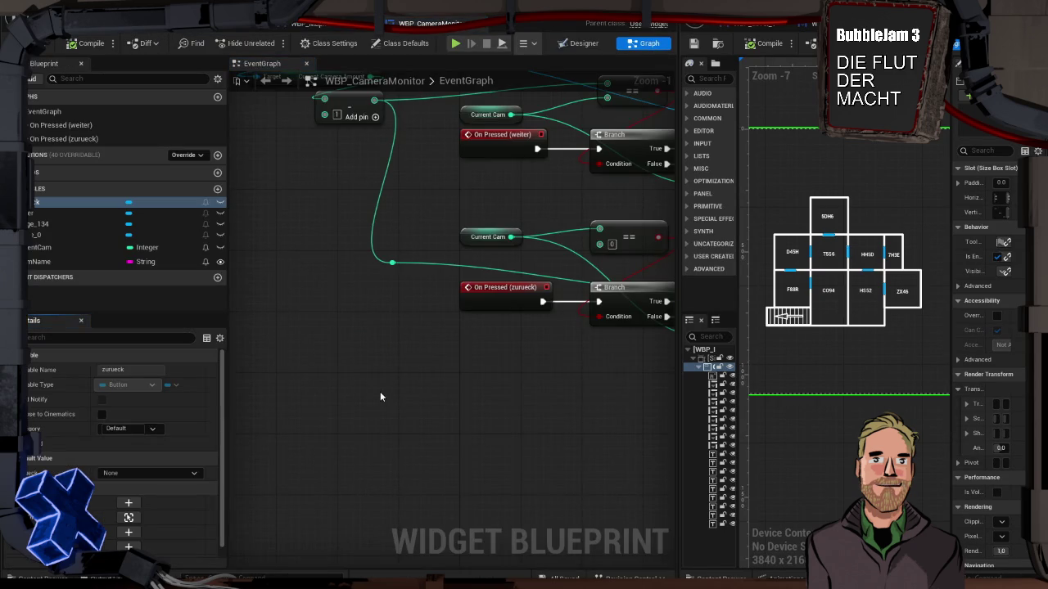
scroll(382, 394, down, 4)
scroll(445, 357, up, 5)
scroll(597, 451, down, 3)
drag(539, 415, 283, 334)
scroll(321, 355, up, 4)
scroll(386, 367, down, 3)
drag(386, 367, 334, 371)
scroll(335, 371, up, 3)
scroll(335, 371, down, 3)
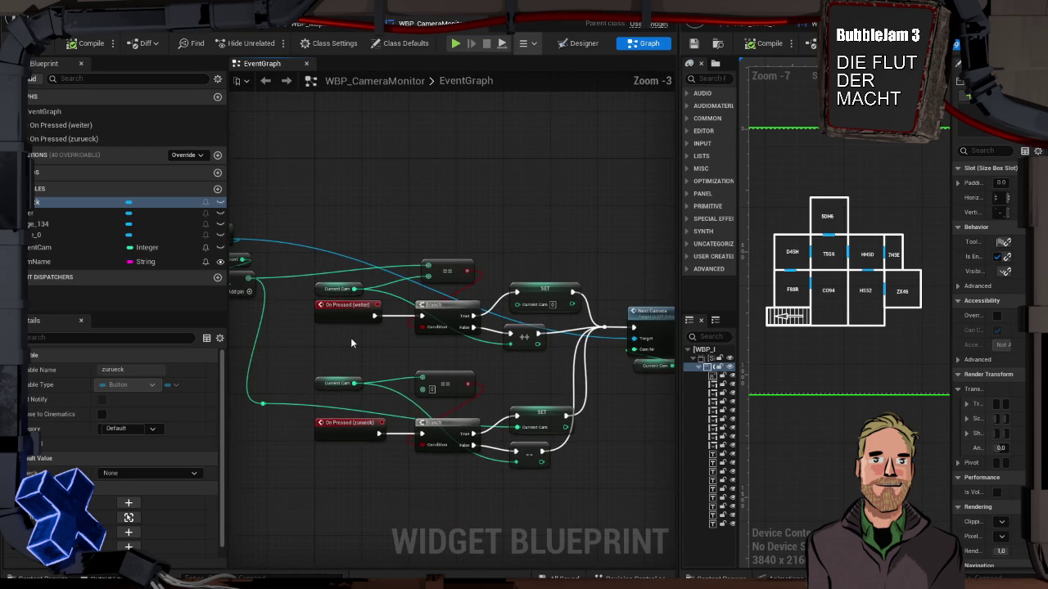
scroll(351, 337, down, 1)
drag(350, 337, 441, 341)
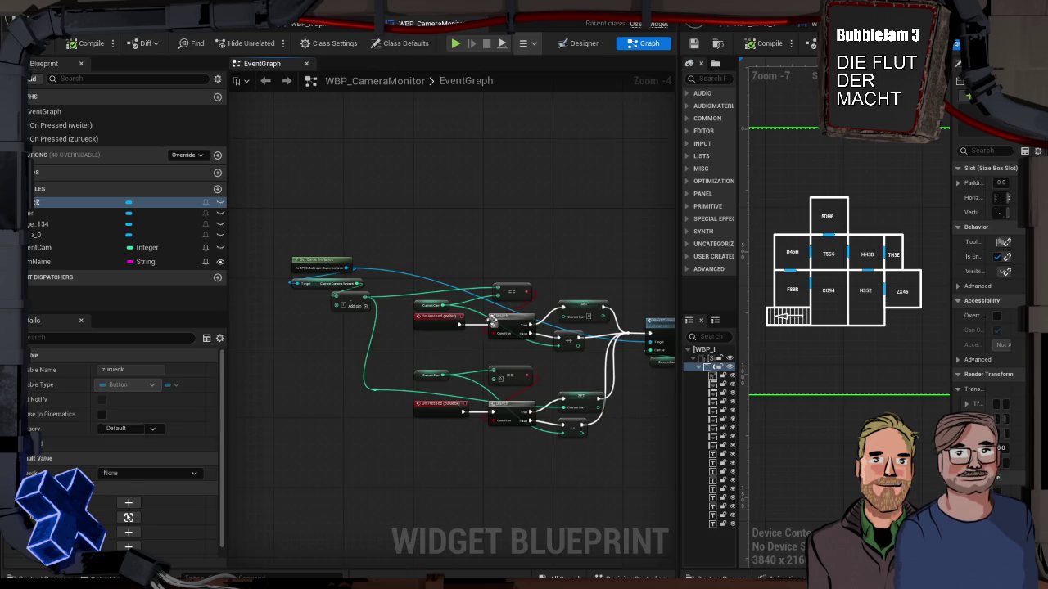
click(451, 318)
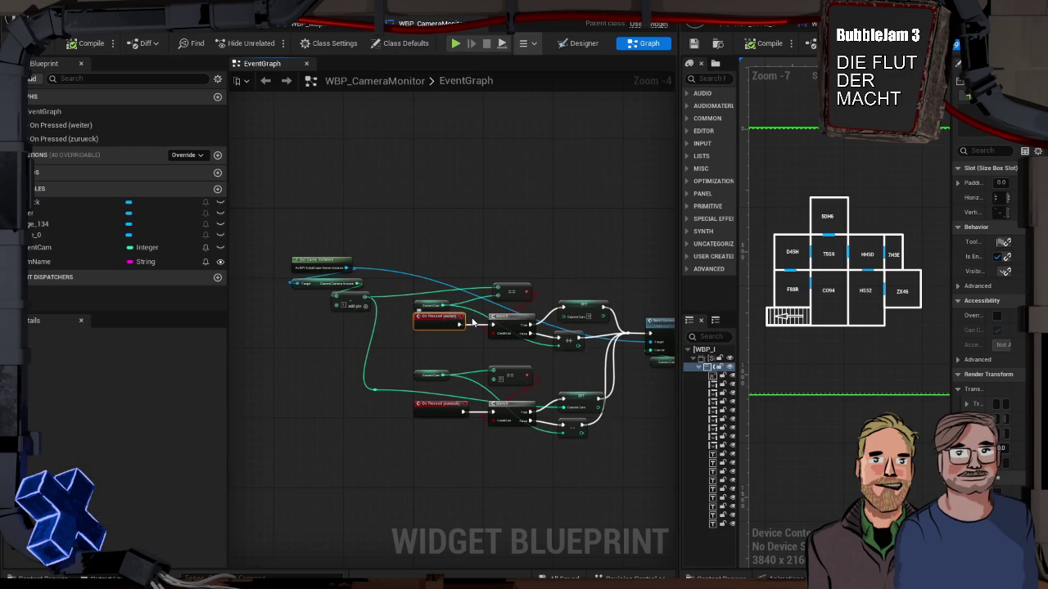
ctrl+click(518, 316)
ctrl+click(500, 405)
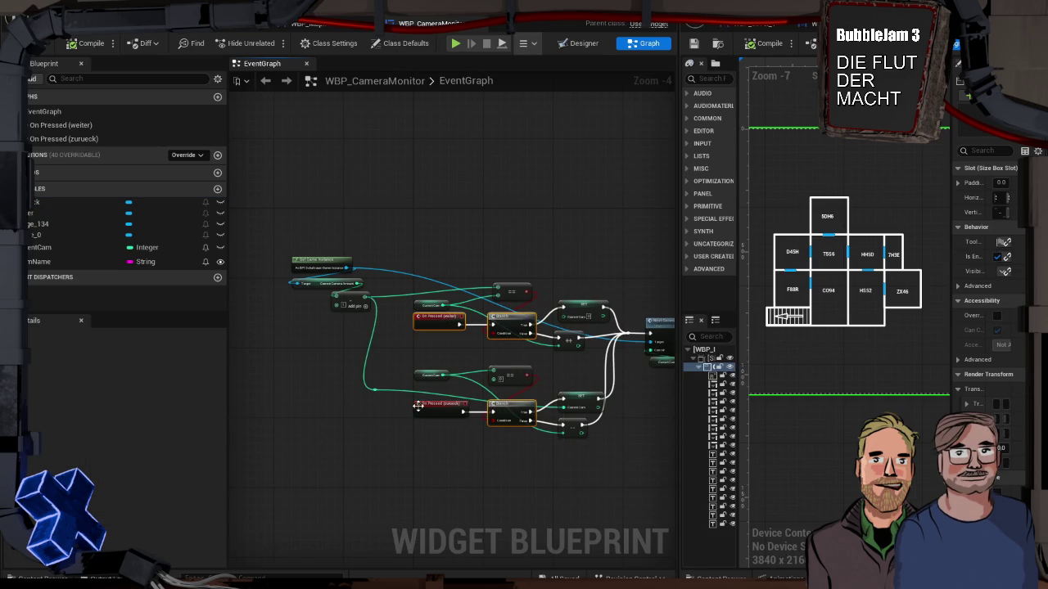
mouse_move(418, 405)
mouse_down()
mouse_move(351, 405)
mouse_move(406, 405)
mouse_up()
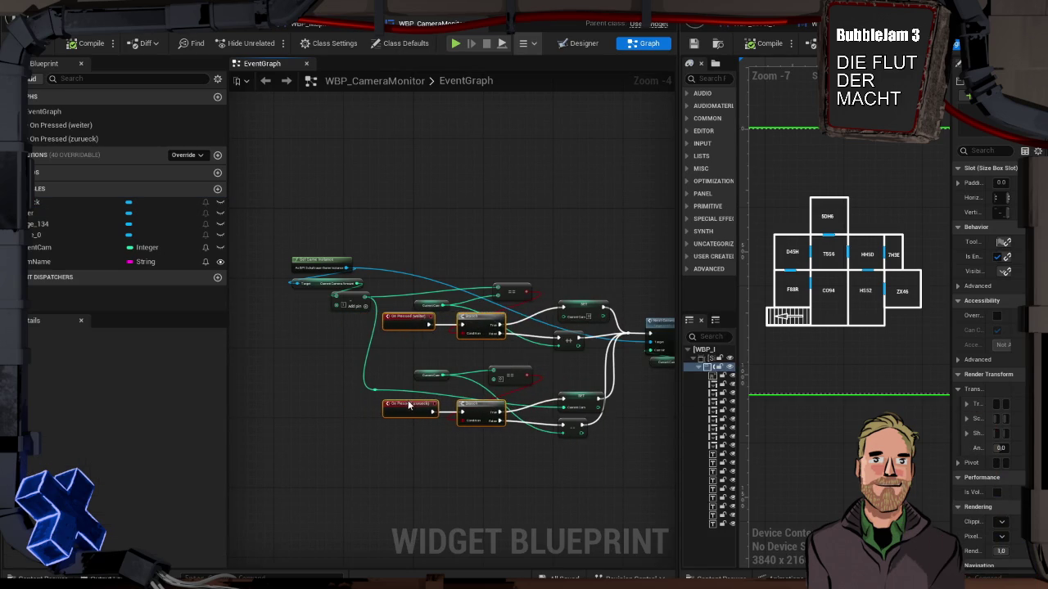
click(336, 388)
scroll(340, 382, up, 4)
mouse_move(476, 347)
mouse_down()
mouse_move(402, 385)
mouse_move(385, 345)
mouse_up()
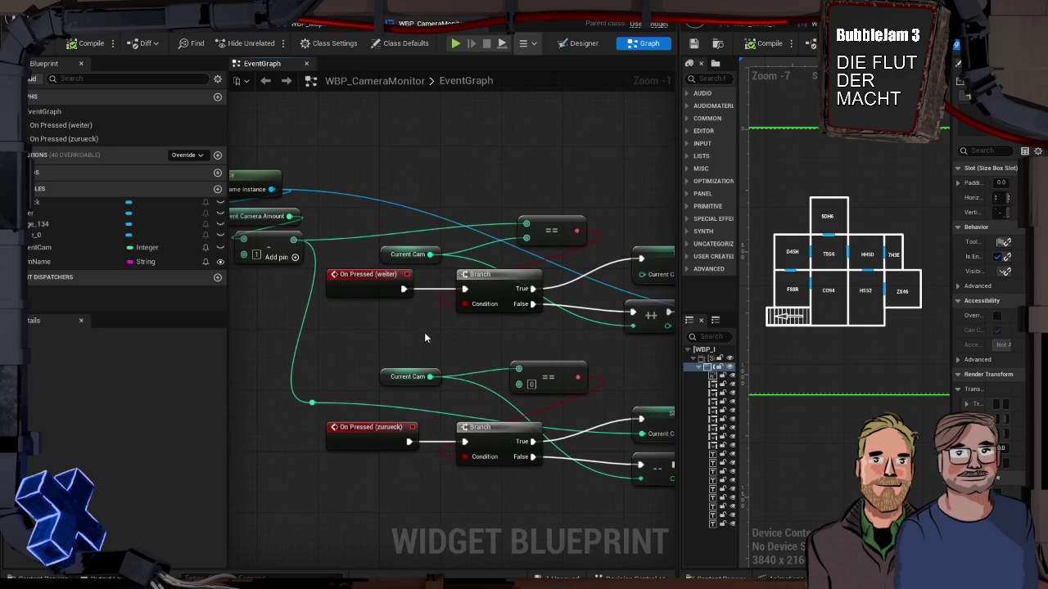
drag(434, 329, 559, 357)
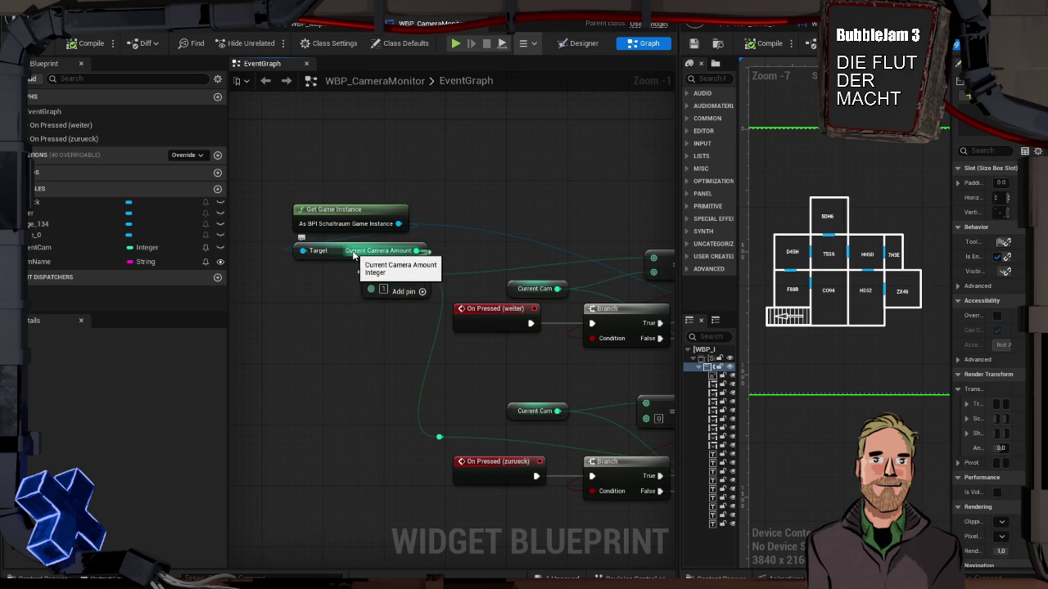
click(366, 243)
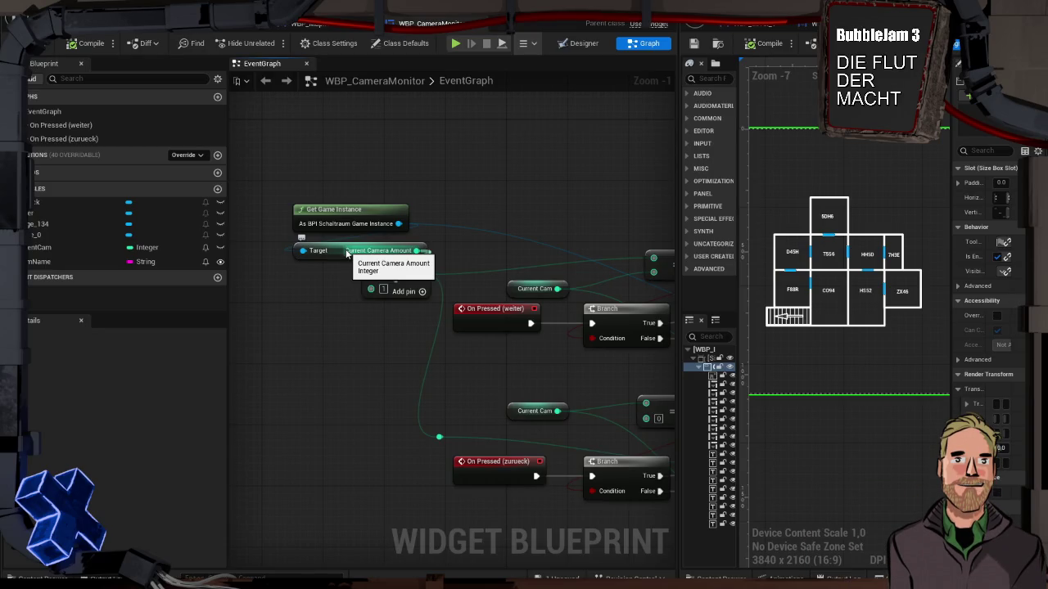
Check the Current Camera Amount node's wiring, then go back to the level viewport
click(347, 253)
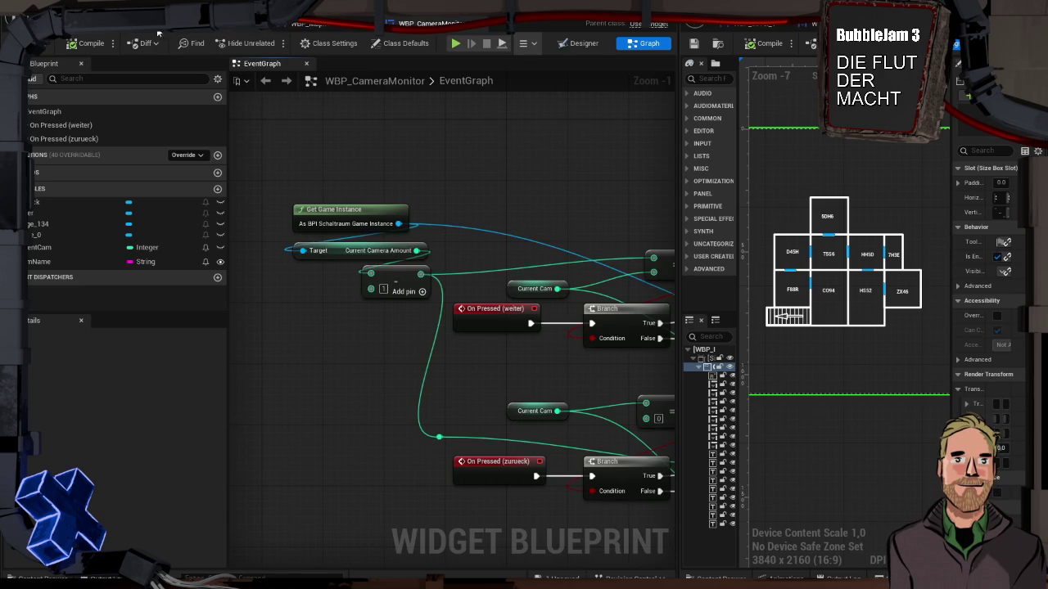
click(239, 25)
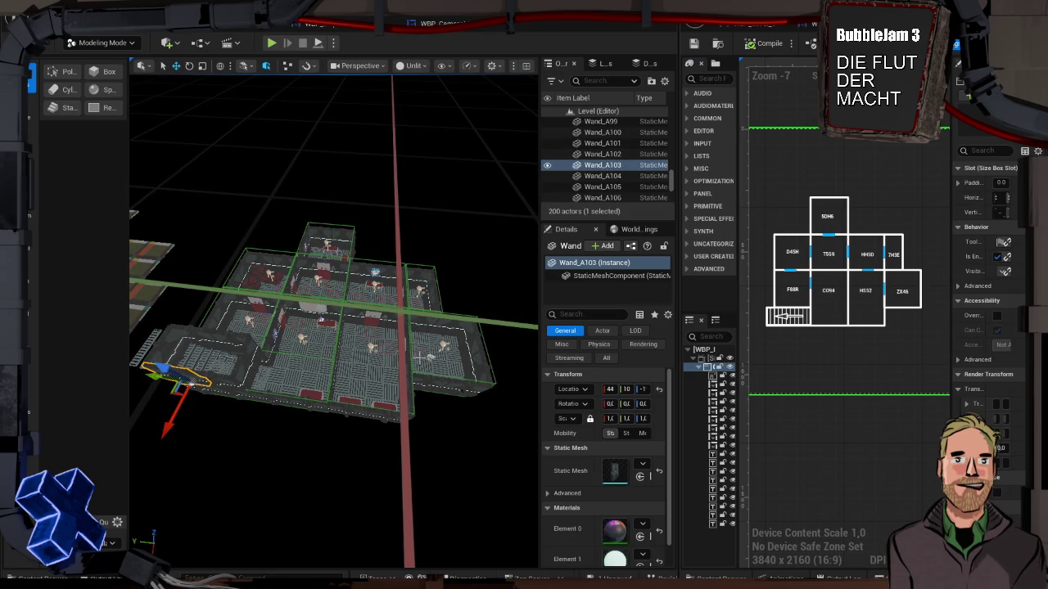
Give BP_Door_InLevel10, BP_Door_InLevel7 and BP_Door_InLevel4 Map Door IDs 1, 2 and 3
click(430, 354)
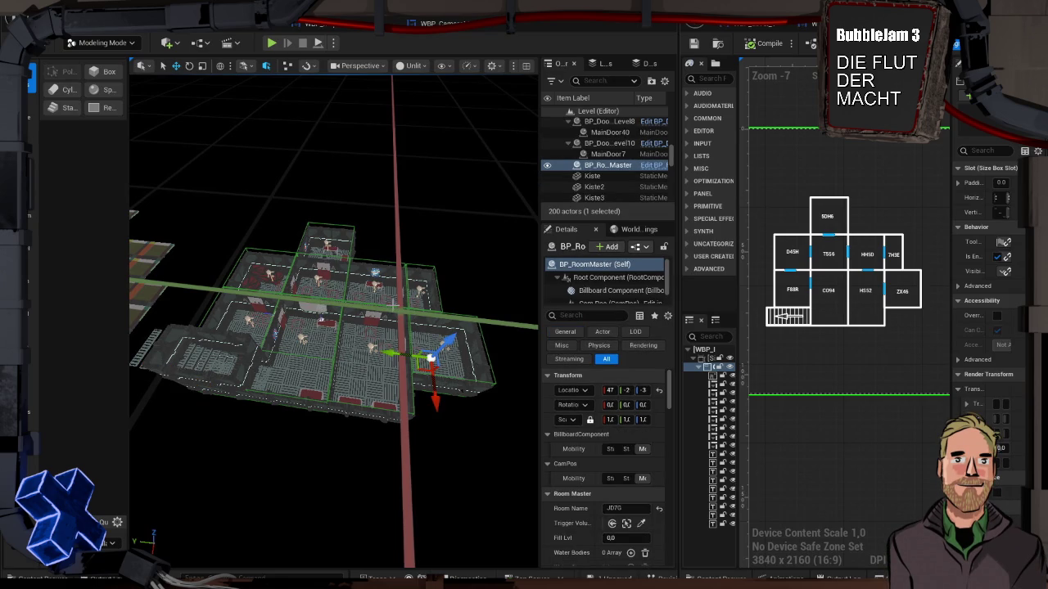
scroll(335, 256, up, 1)
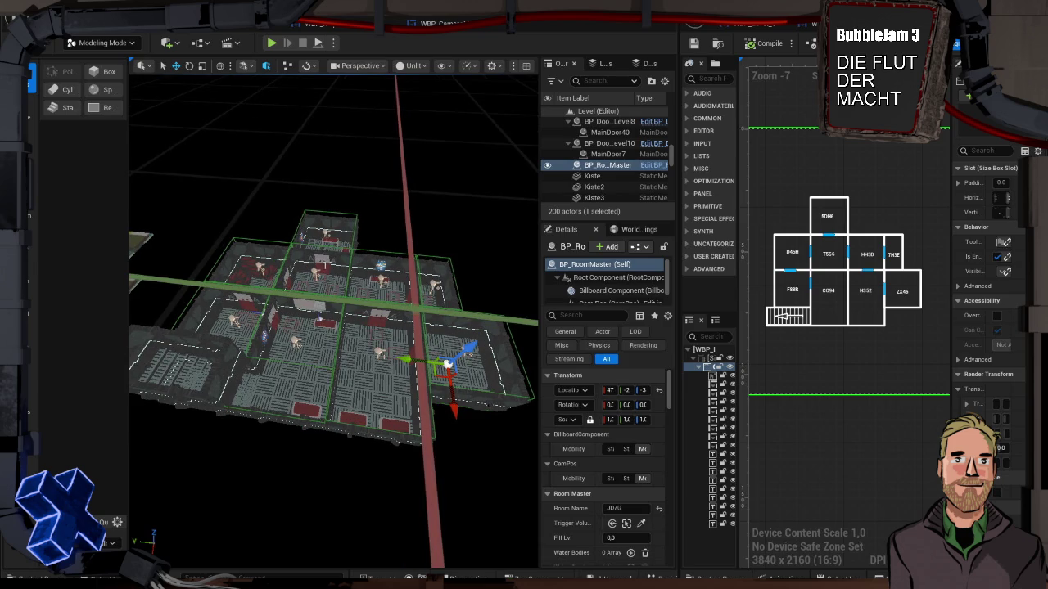
click(323, 261)
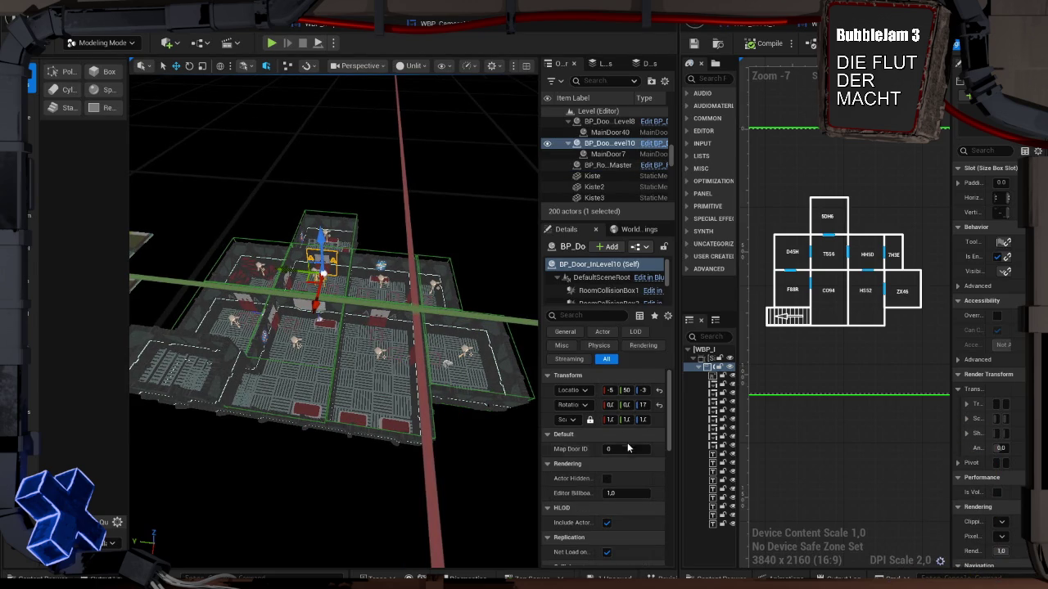
click(624, 448)
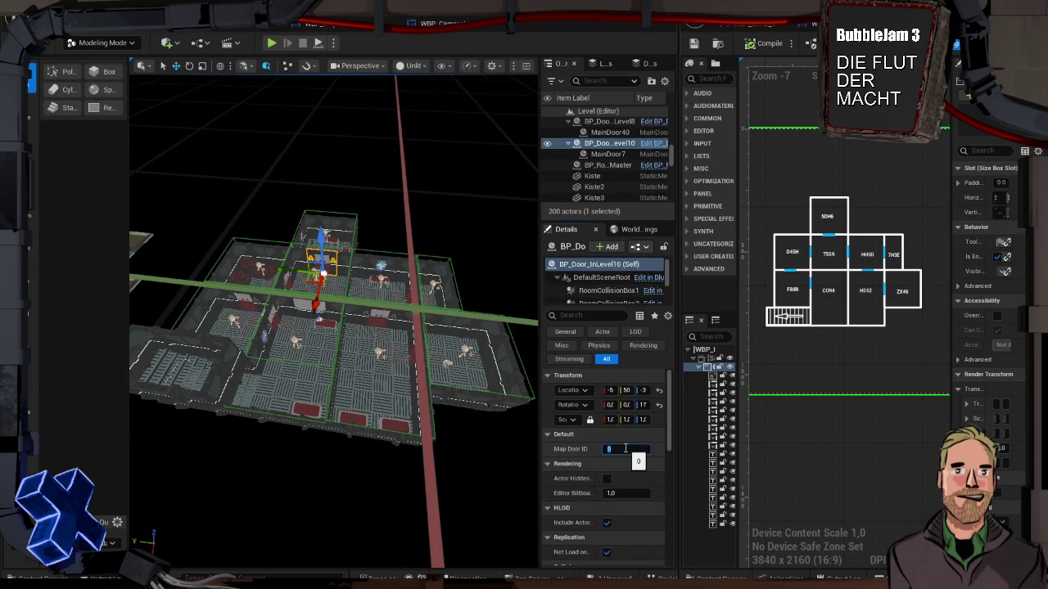
text(1)
key(Return)
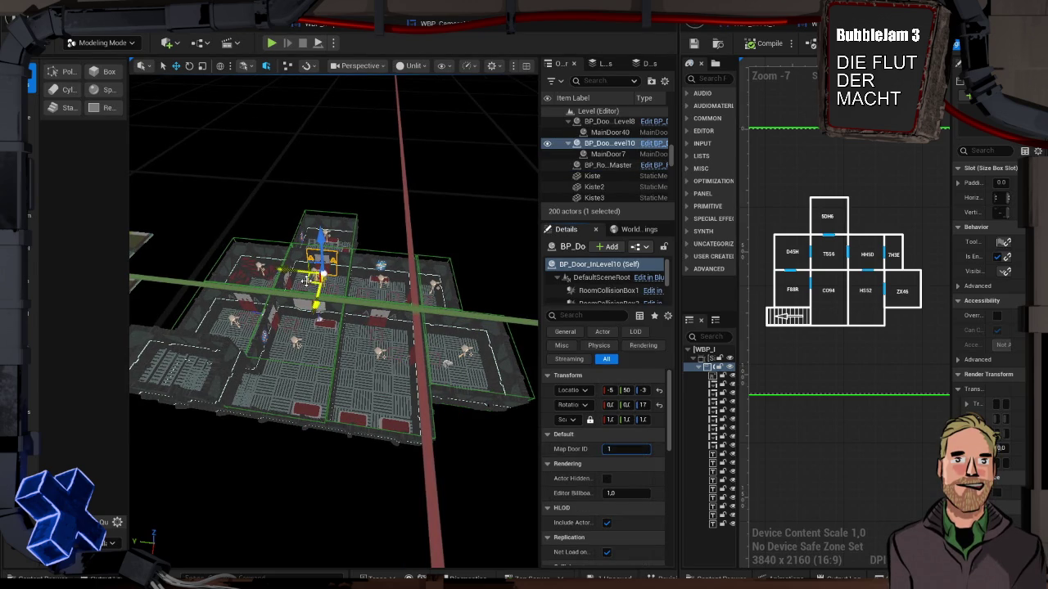
click(281, 280)
click(613, 448)
text(2)
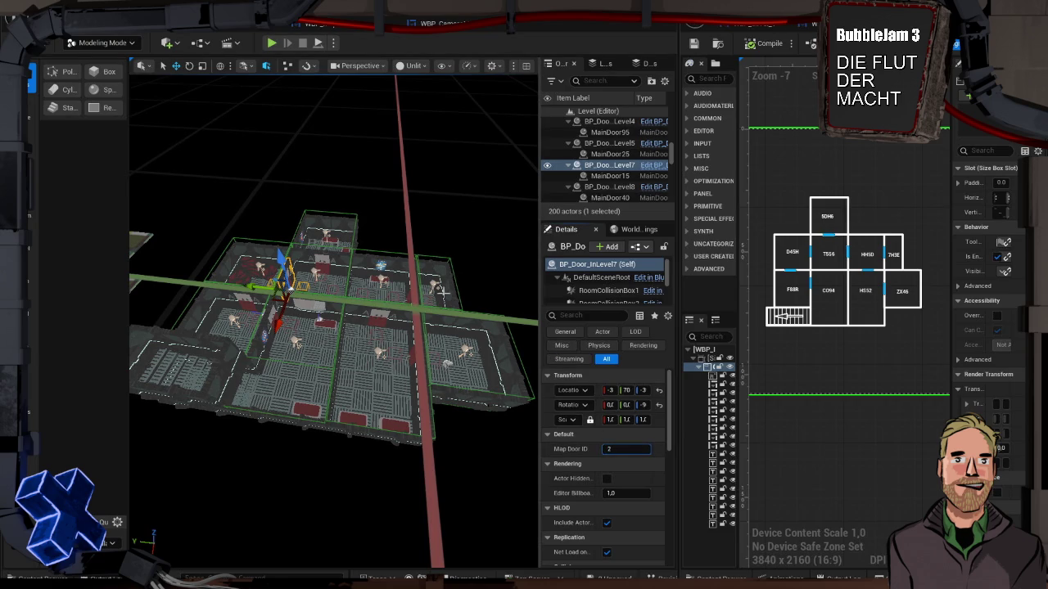
key(Return)
scroll(333, 321, up, 5)
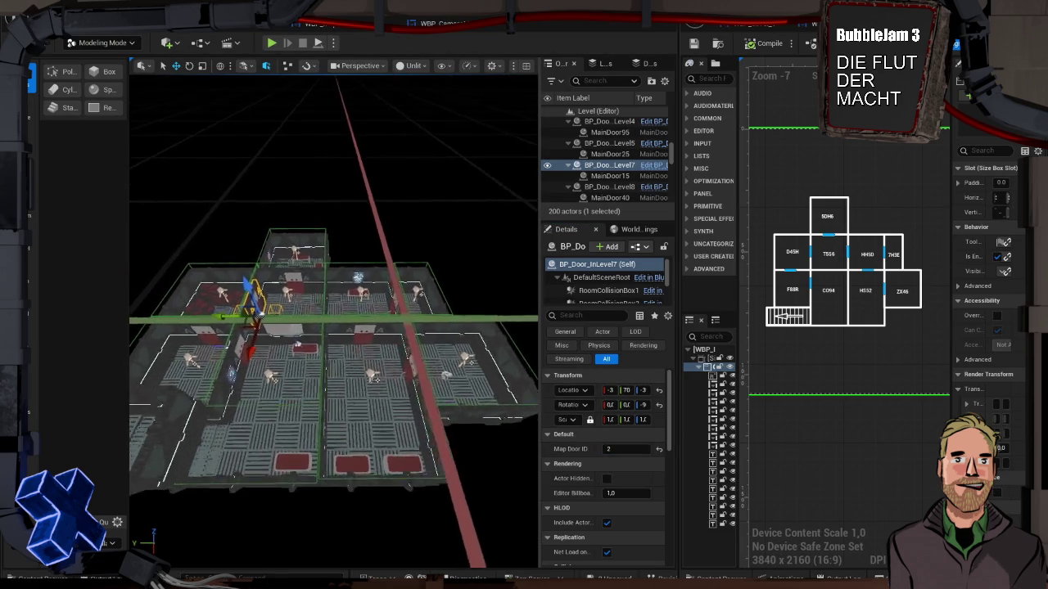
click(352, 326)
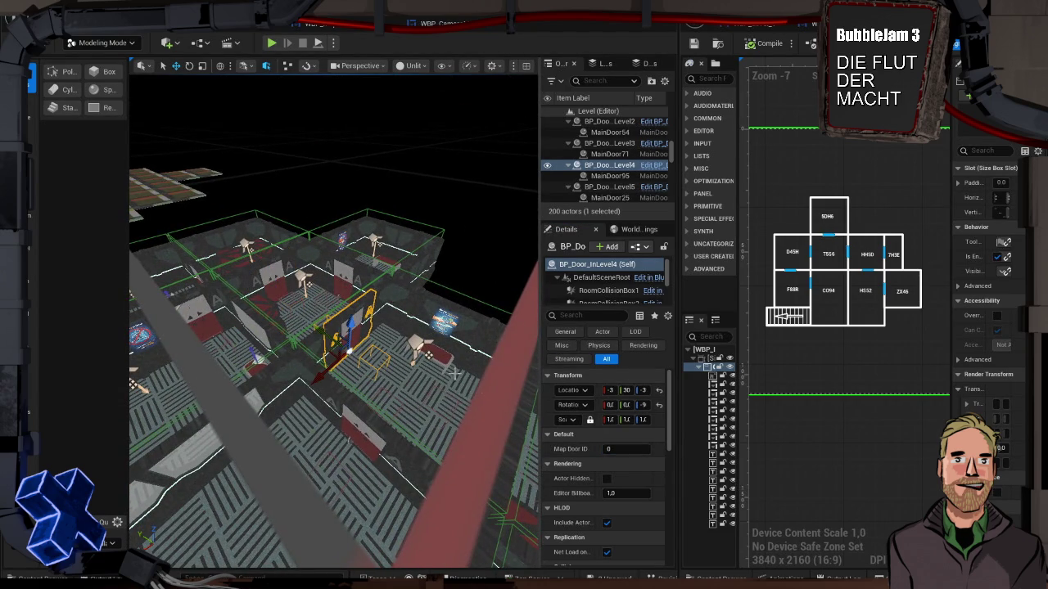
click(619, 449)
text(3)
key(Return)
Set Map Door IDs 4, 5 and 6 on BP_Door_InLevel3, BP_Door_InLevel5 and BP_Door_InLevel2
scroll(397, 541, down, 5)
mouse_move(409, 379)
mouse_down()
mouse_move(444, 380)
mouse_move(366, 378)
mouse_up()
click(357, 375)
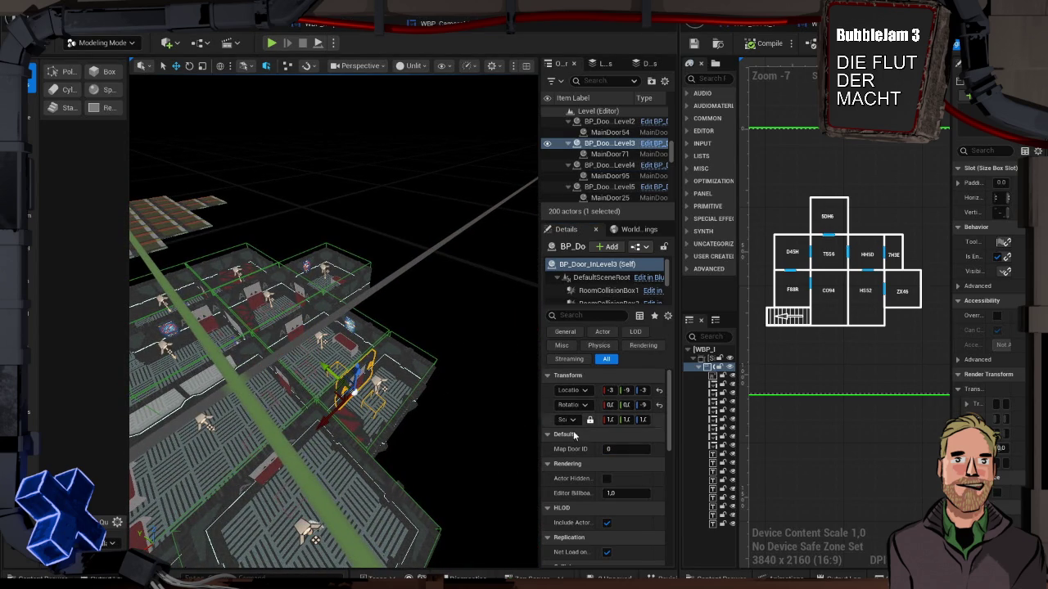
click(612, 446)
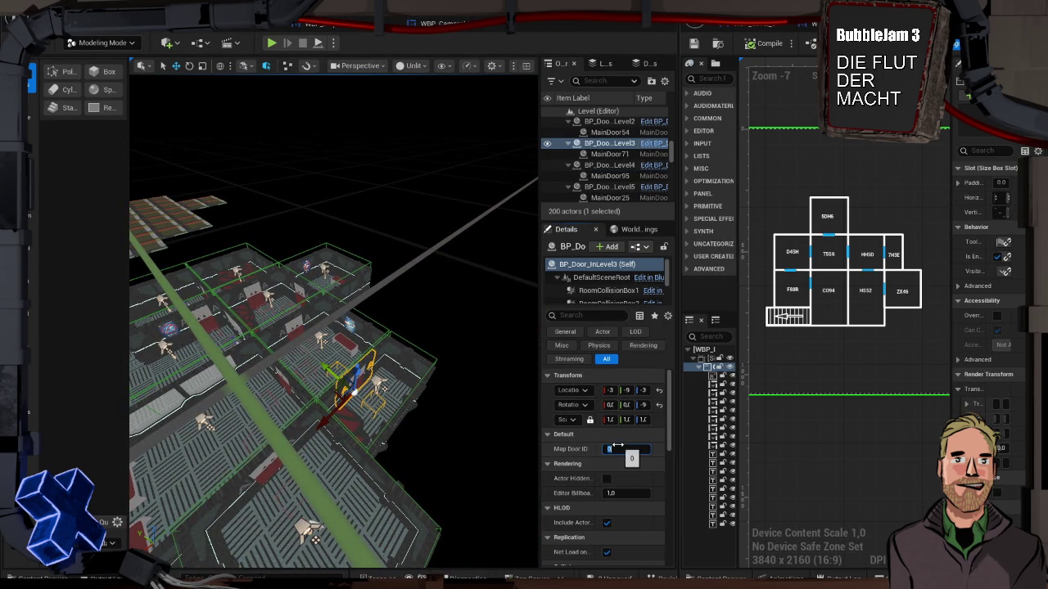
text(4)
key(Return)
mouse_move(327, 376)
mouse_down()
mouse_move(348, 368)
mouse_move(340, 360)
mouse_move(312, 415)
mouse_up()
click(295, 455)
click(621, 449)
text(5)
key(Return)
drag(491, 442, 462, 440)
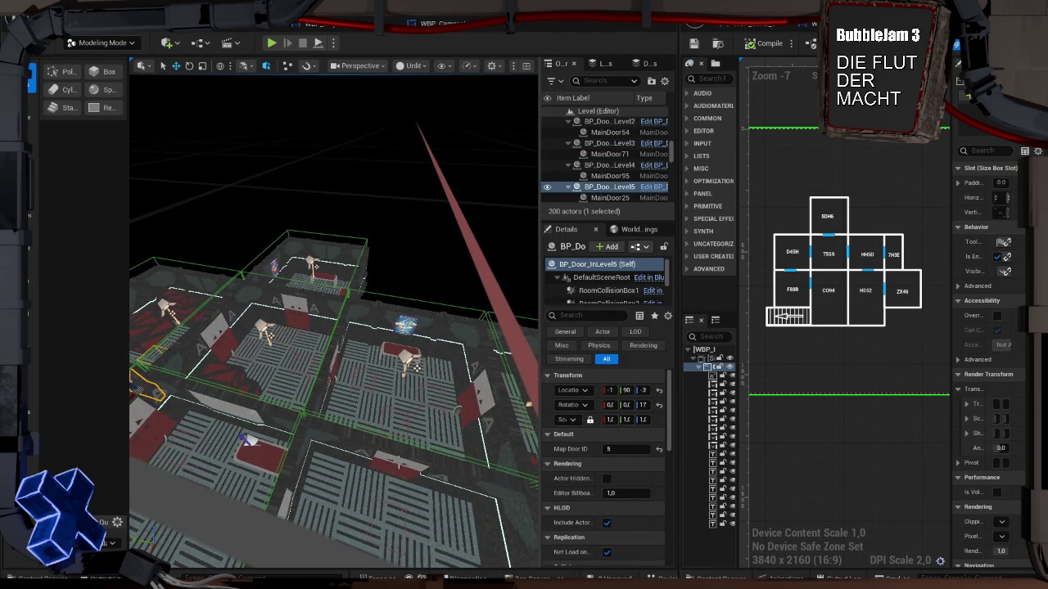
click(409, 465)
click(608, 449)
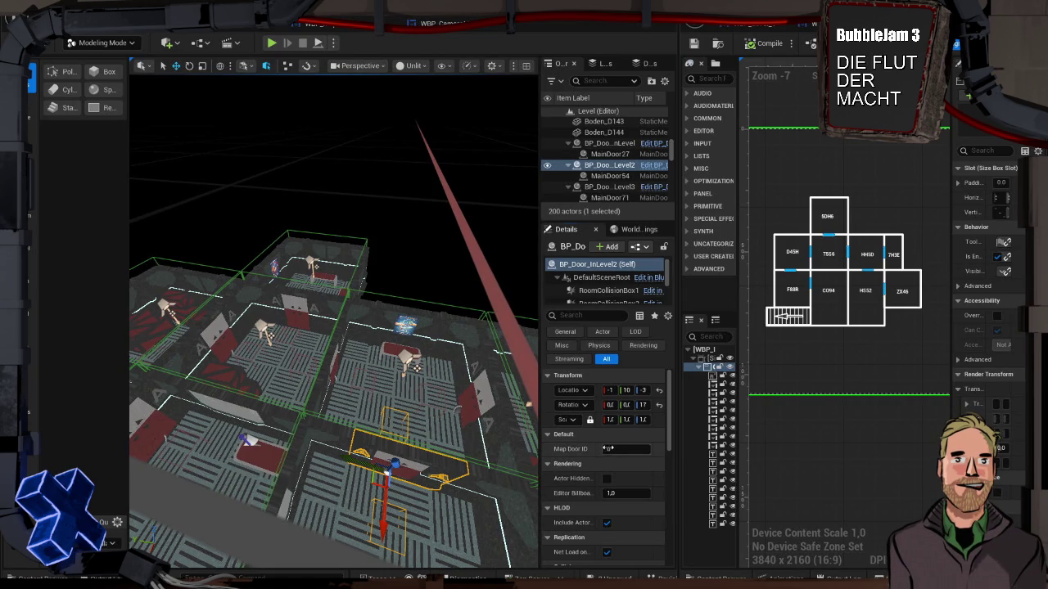
text(6)
key(Return)
Set BP_Door_InLevel8 to Map Door ID 7 and BP_Door_InLevel to 8, then check the ZX46 door marker
drag(458, 442, 400, 269)
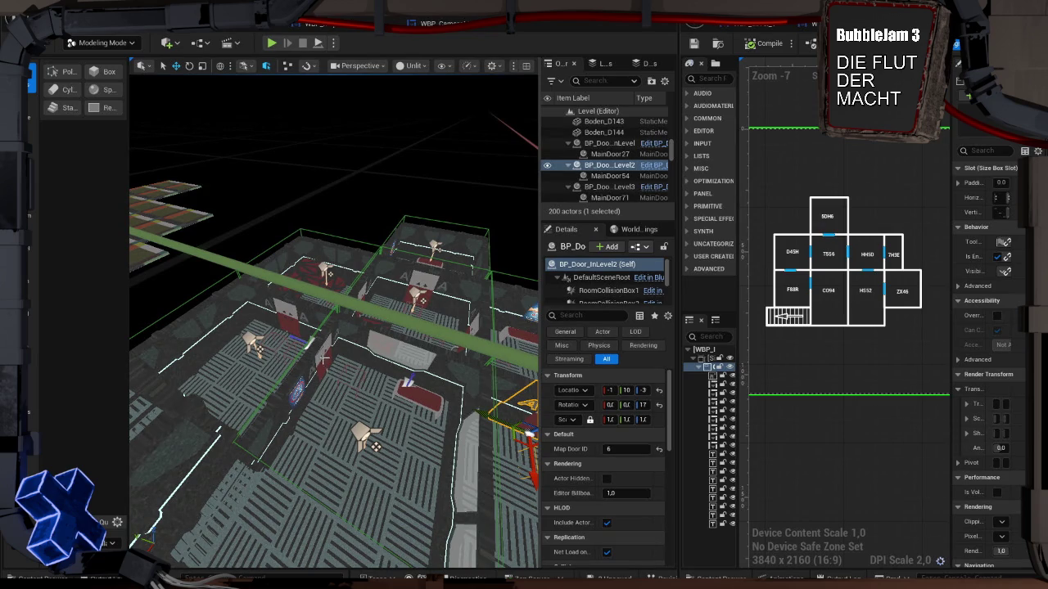
click(325, 358)
click(625, 449)
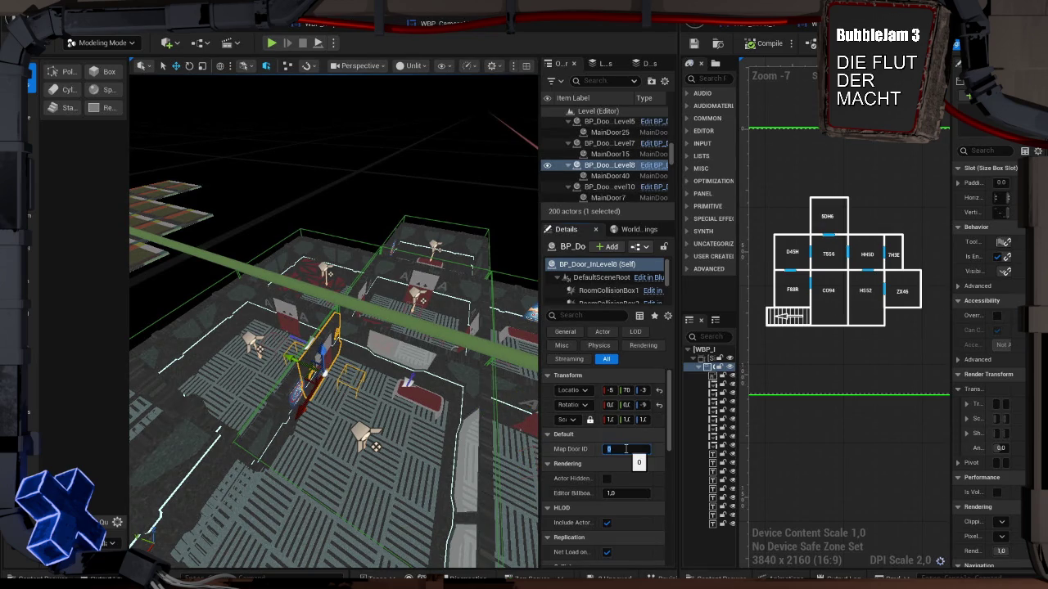
text(7)
key(Return)
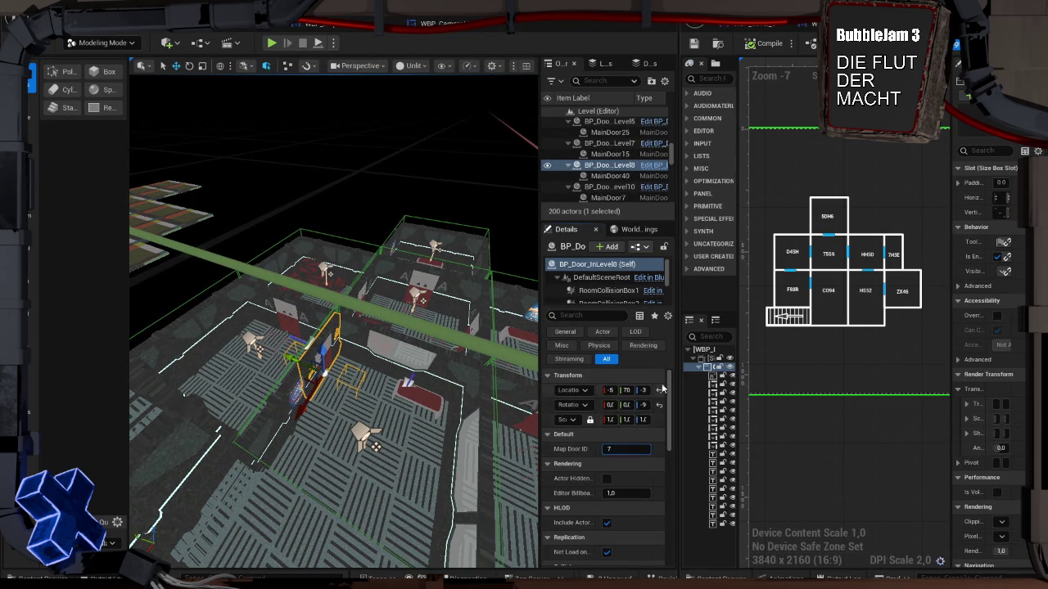
click(500, 375)
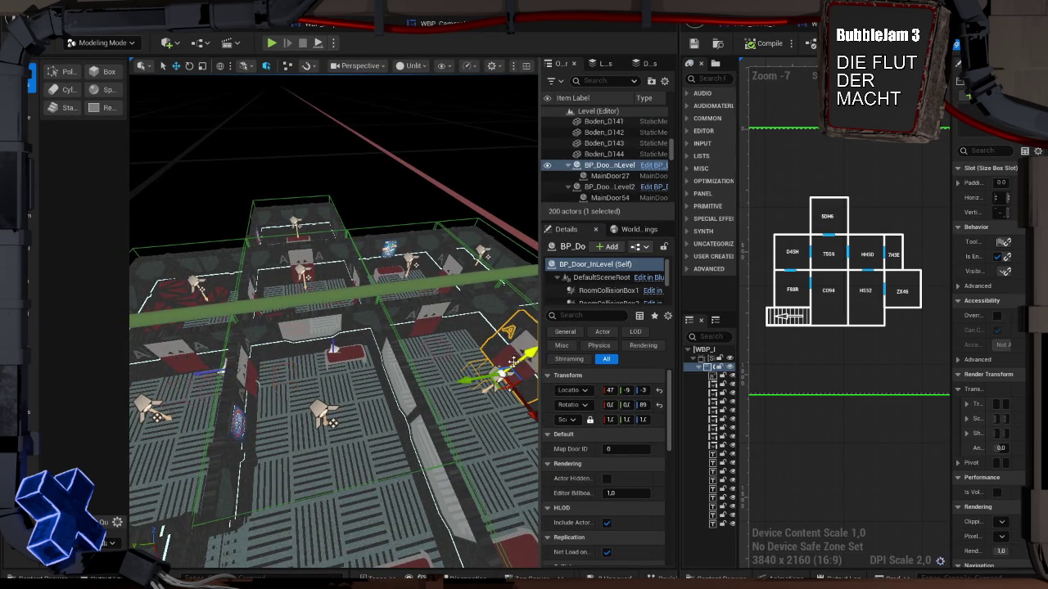
click(608, 449)
click(608, 449)
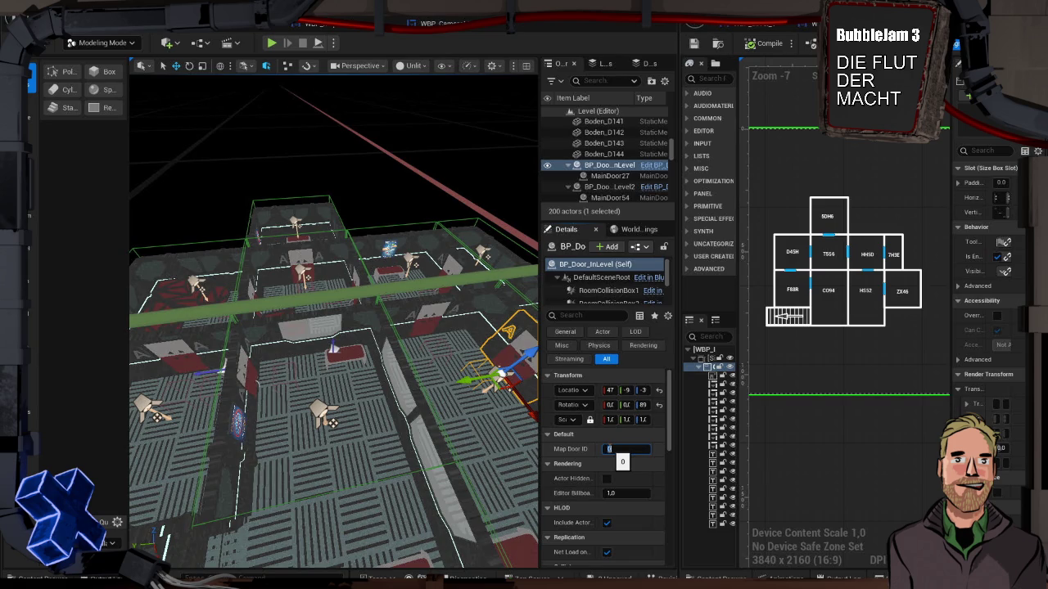
text(8)
key(Return)
click(885, 293)
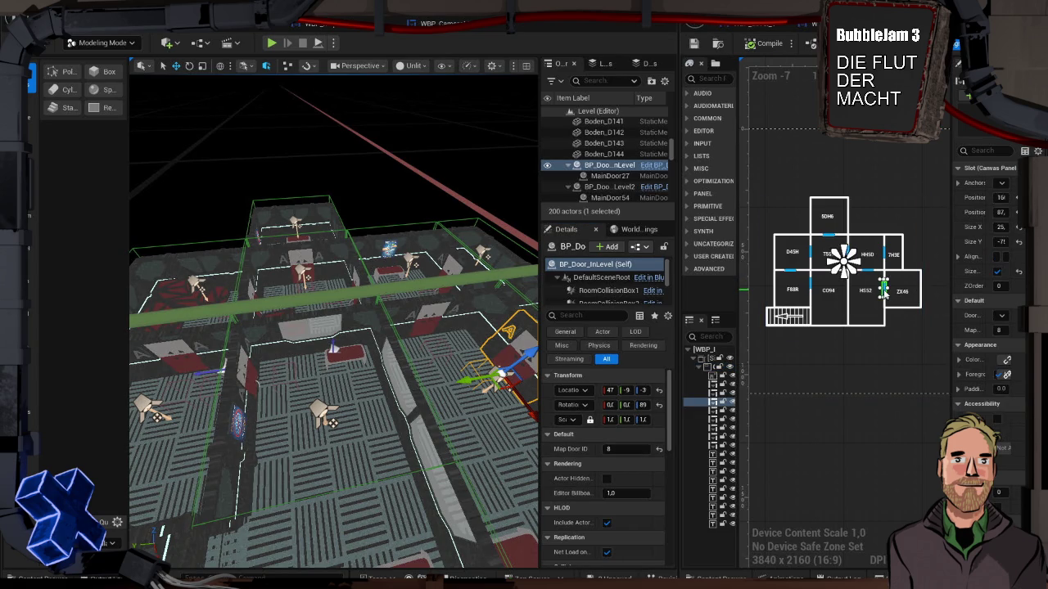
click(864, 417)
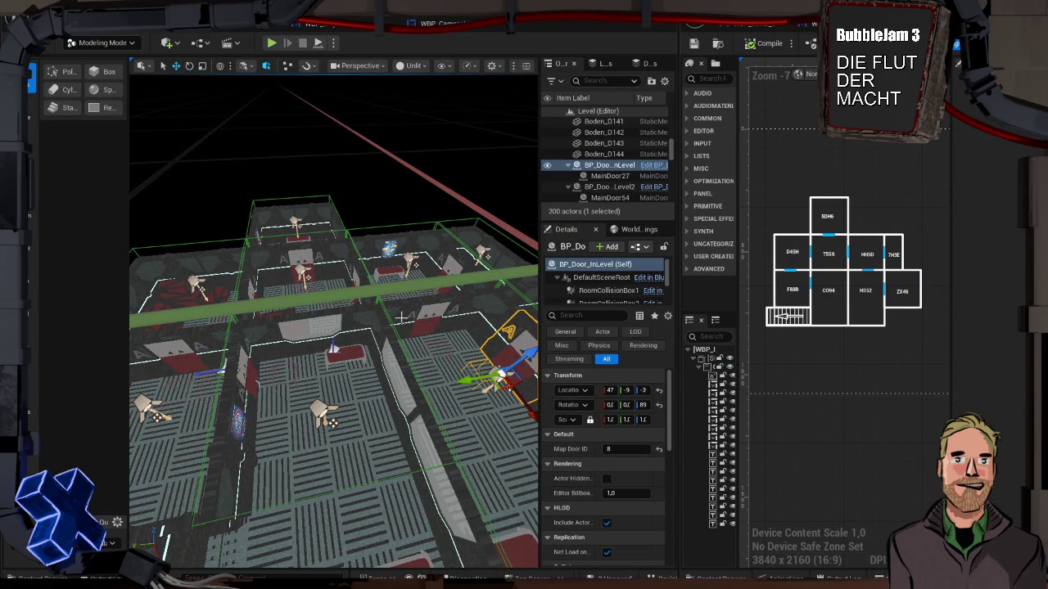
Select this room's BP_RoomMaster and widen the Outliner and Details panels
scroll(399, 317, down, 4)
drag(399, 318, 481, 318)
click(344, 376)
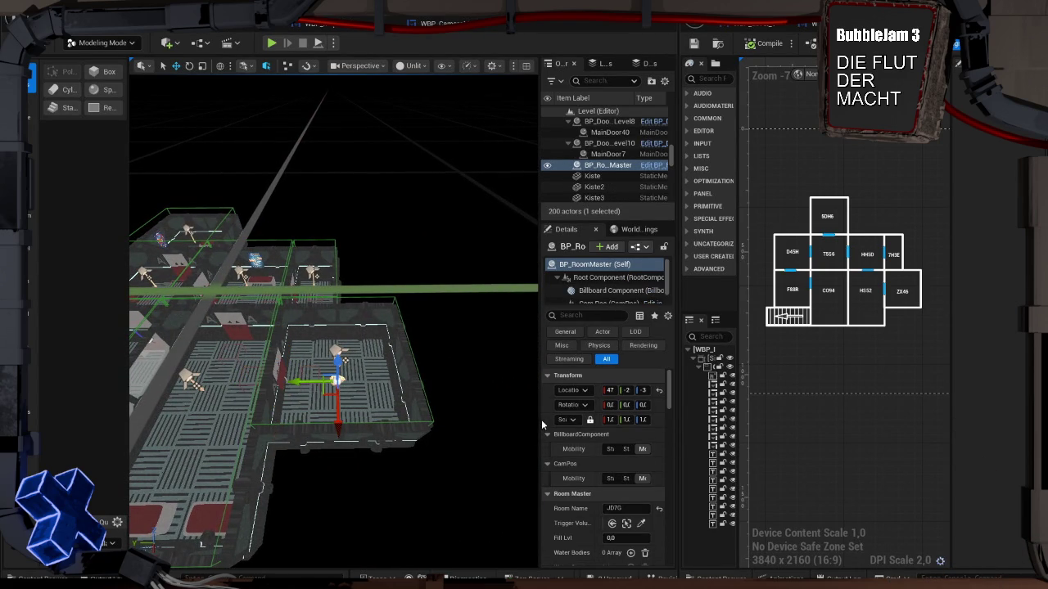
drag(541, 419, 458, 419)
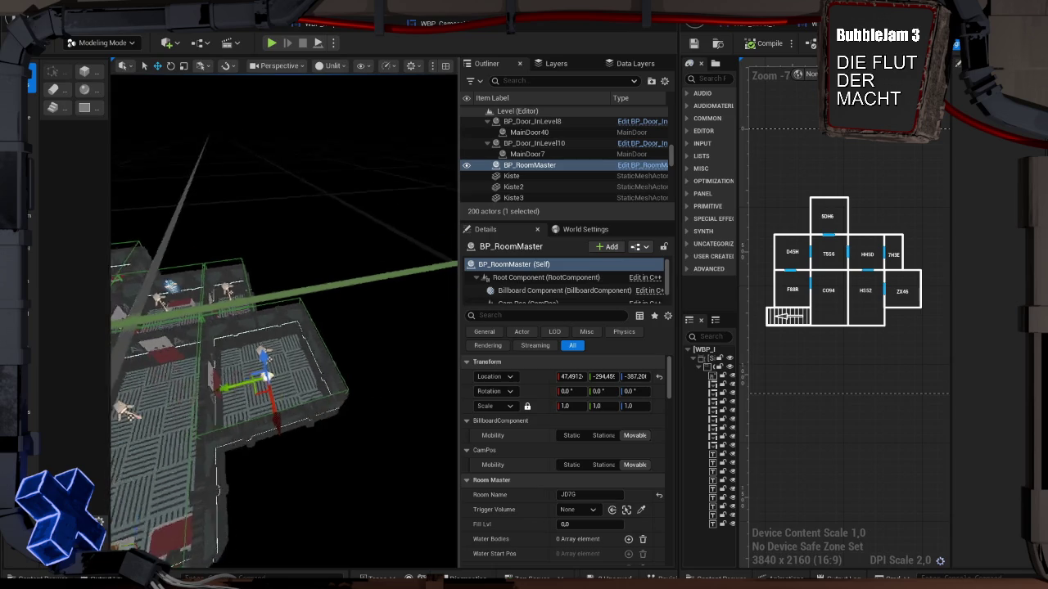
scroll(334, 393, up, 5)
scroll(300, 371, down, 2)
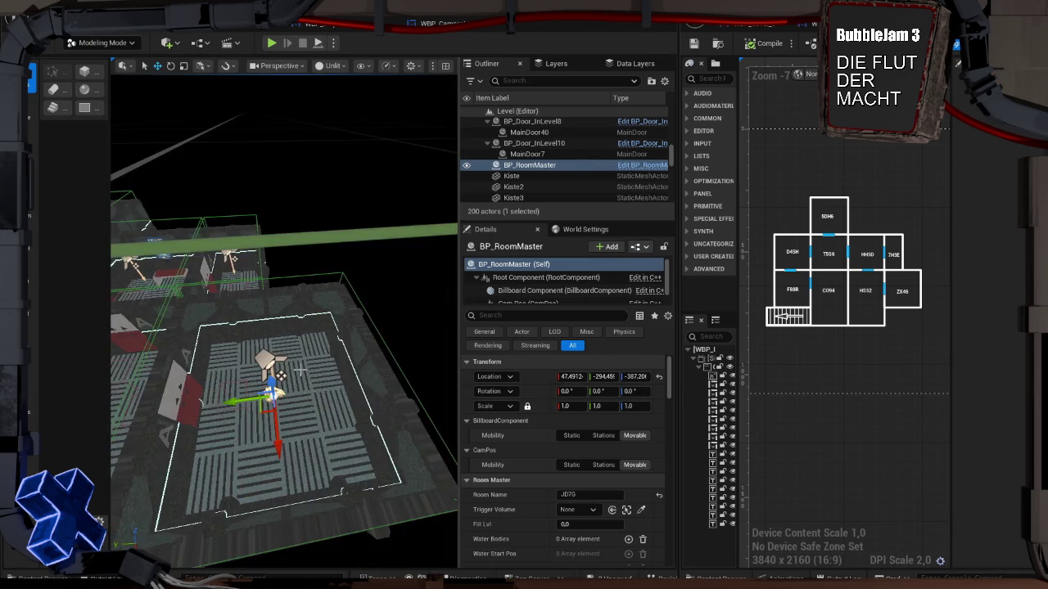
scroll(300, 372, down, 3)
scroll(324, 364, up, 1)
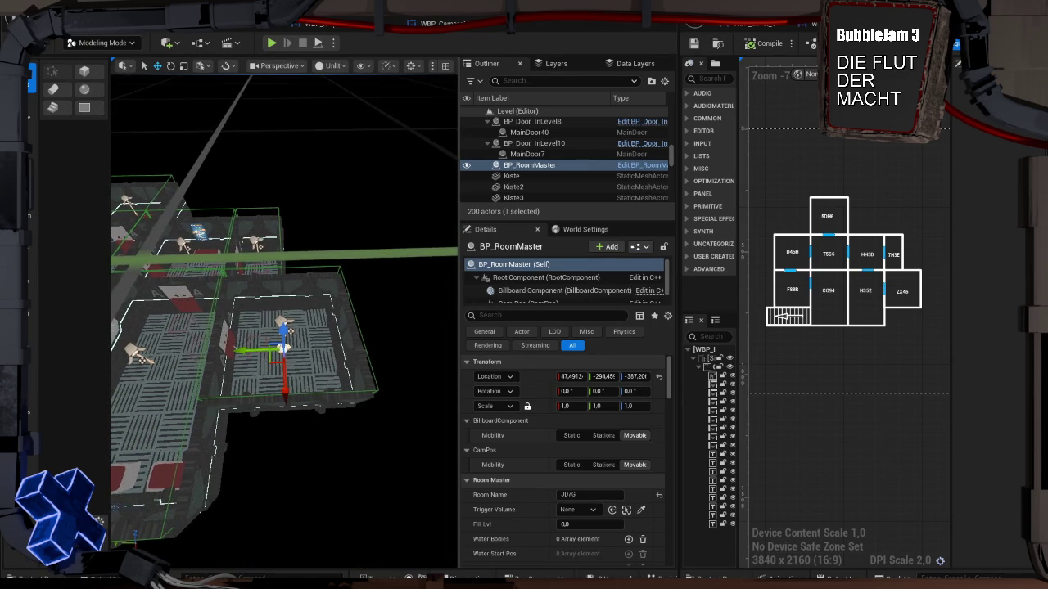
Frame the view on BP_RoomMaster from the Outliner and begin editing its Room Name
mouse_move(325, 362)
mouse_down()
mouse_move(324, 436)
mouse_move(325, 409)
mouse_up()
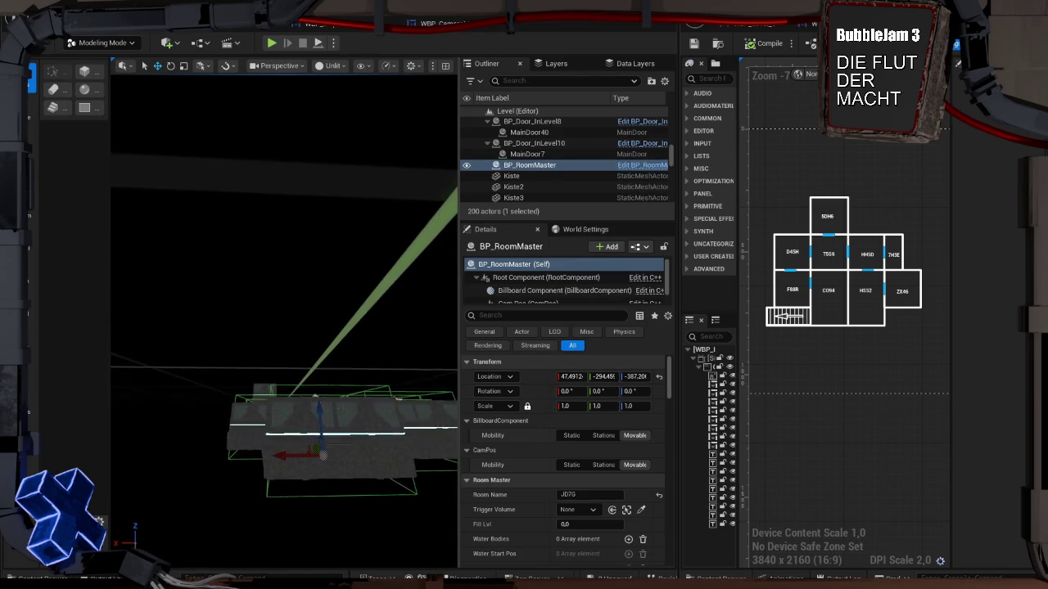
scroll(543, 287, down, 1)
click(544, 292)
click(541, 265)
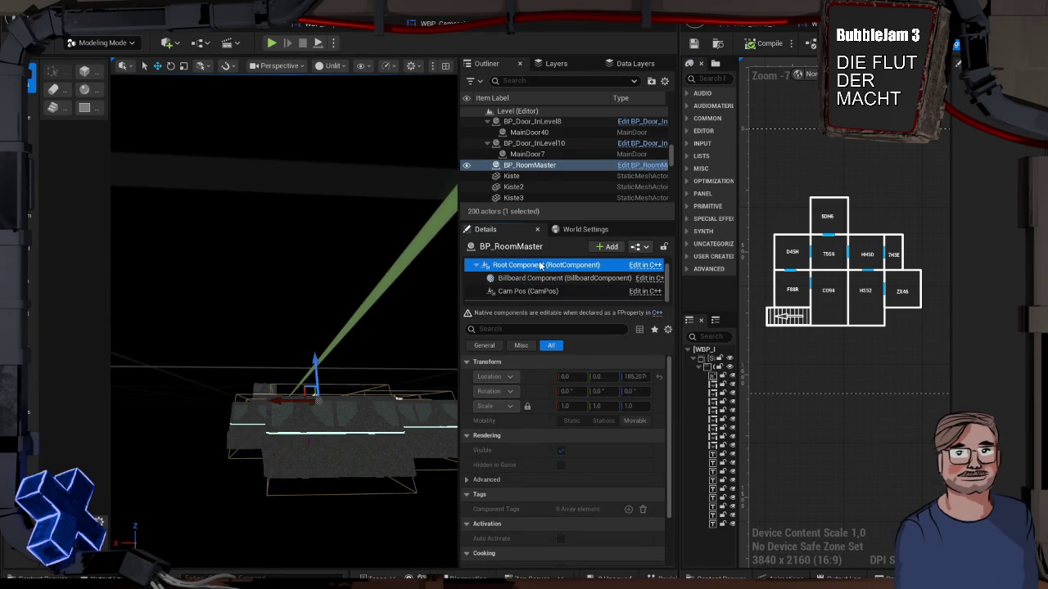
drag(358, 274, 358, 262)
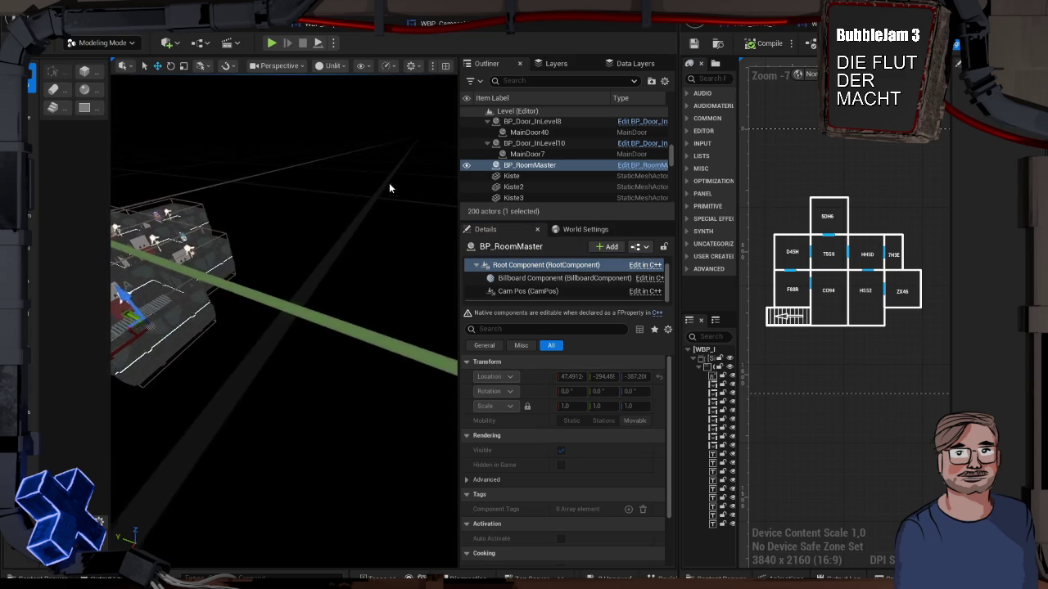
click(528, 166)
double_click(528, 166)
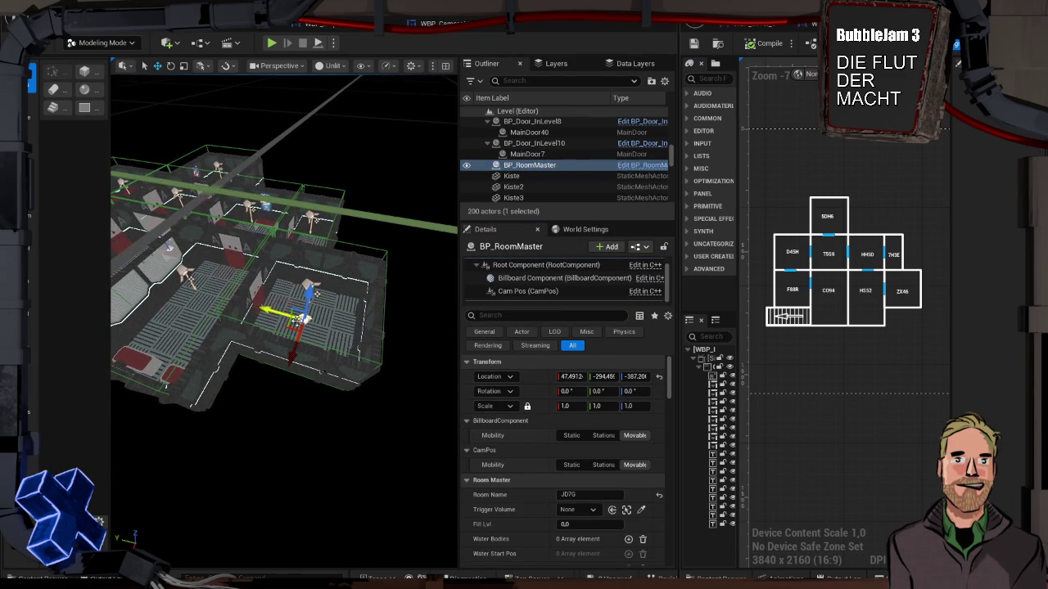
click(581, 495)
text(ZX46)
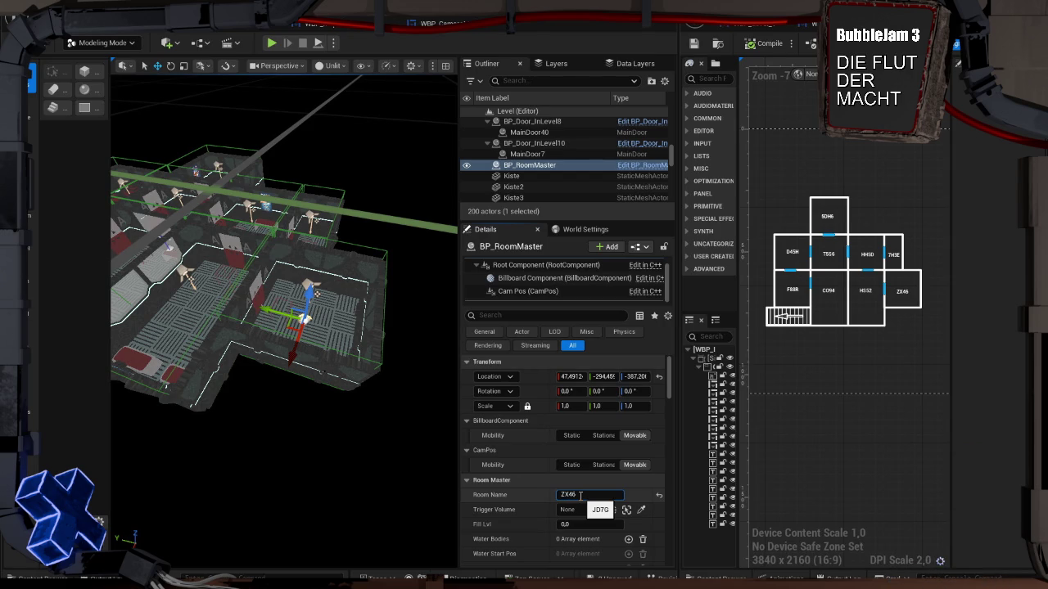
Name the room master ZX46 and assign its room's trigger volume
key(Return)
key(f)
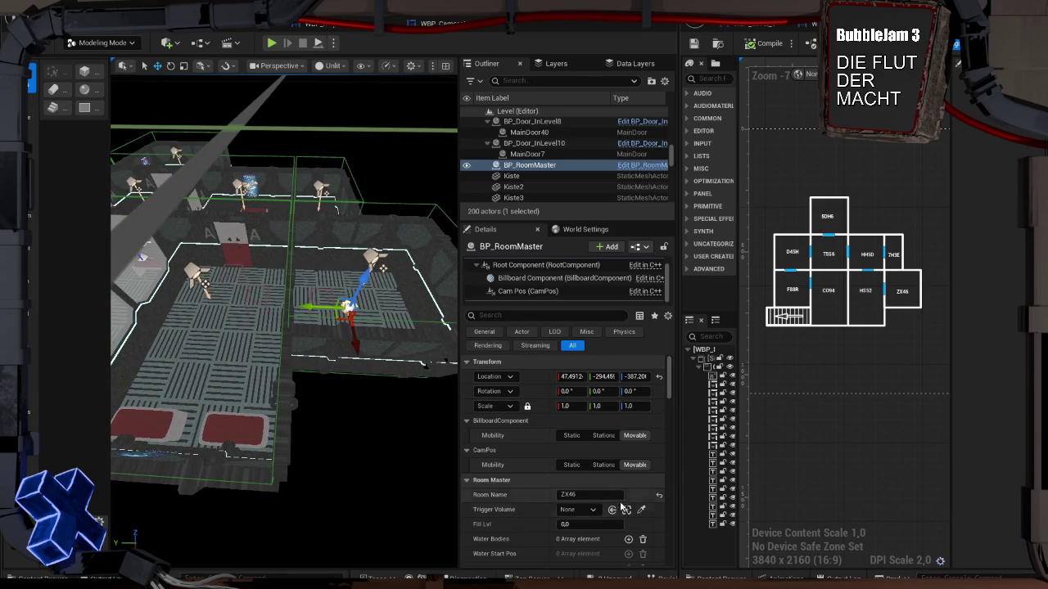
click(641, 509)
click(417, 324)
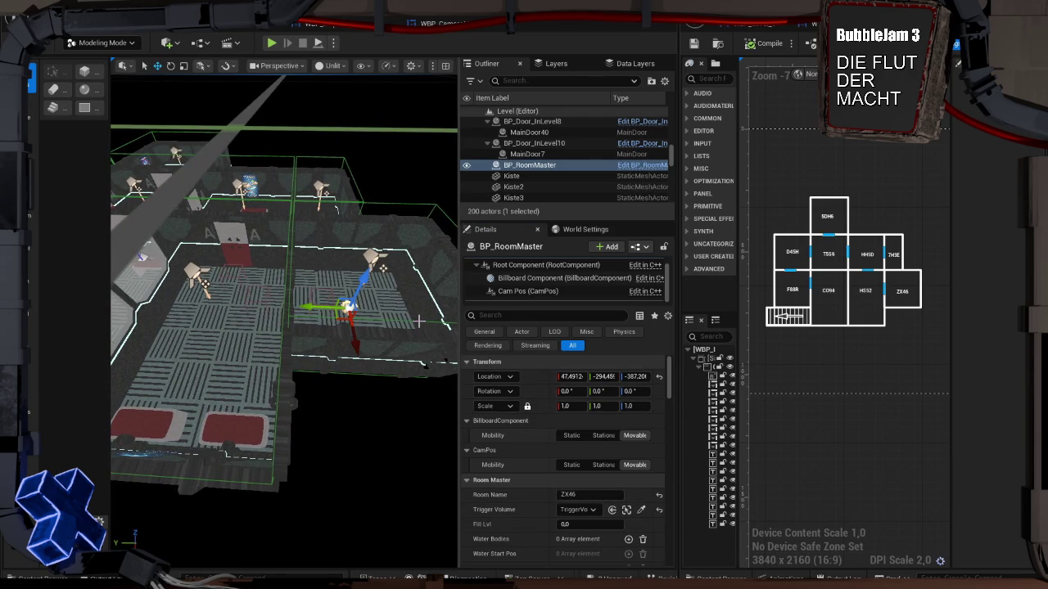
Duplicate the room master into the neighbouring room, name it HS52 and link TriggerVolume2
drag(327, 307, 208, 305)
click(658, 509)
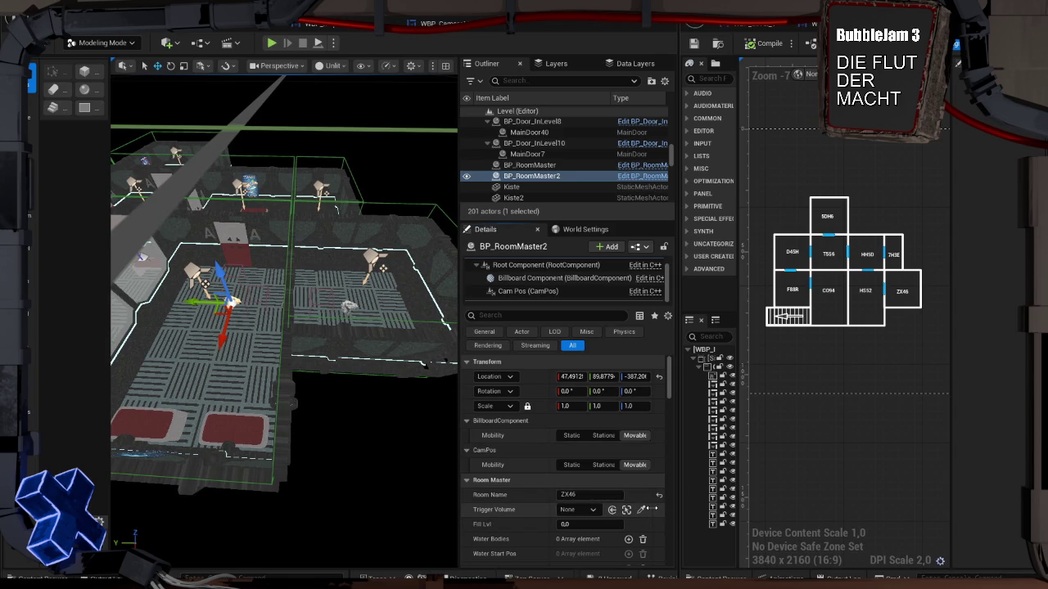
click(591, 495)
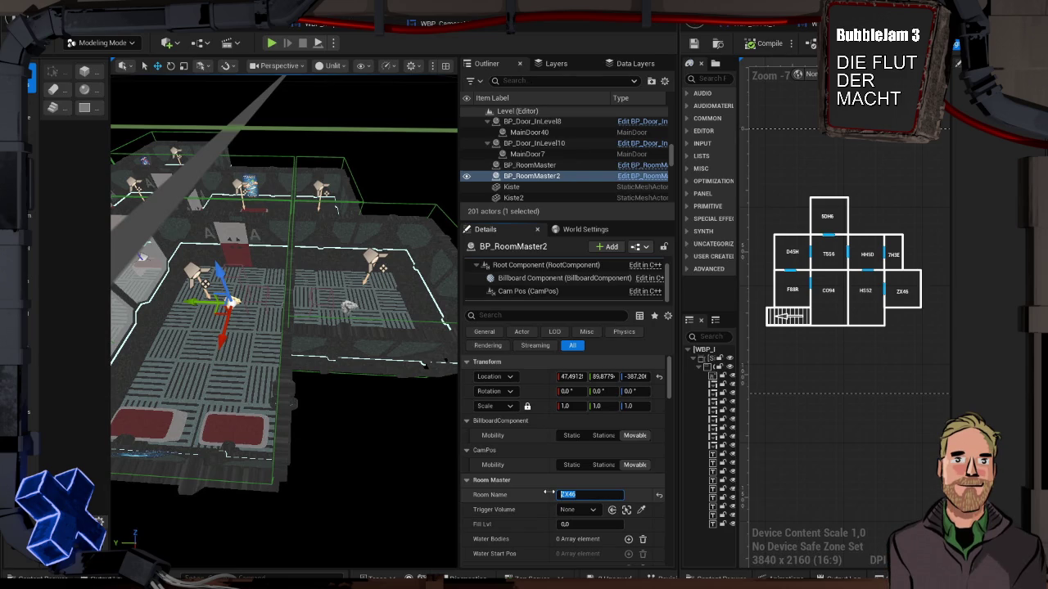
text(HS52)
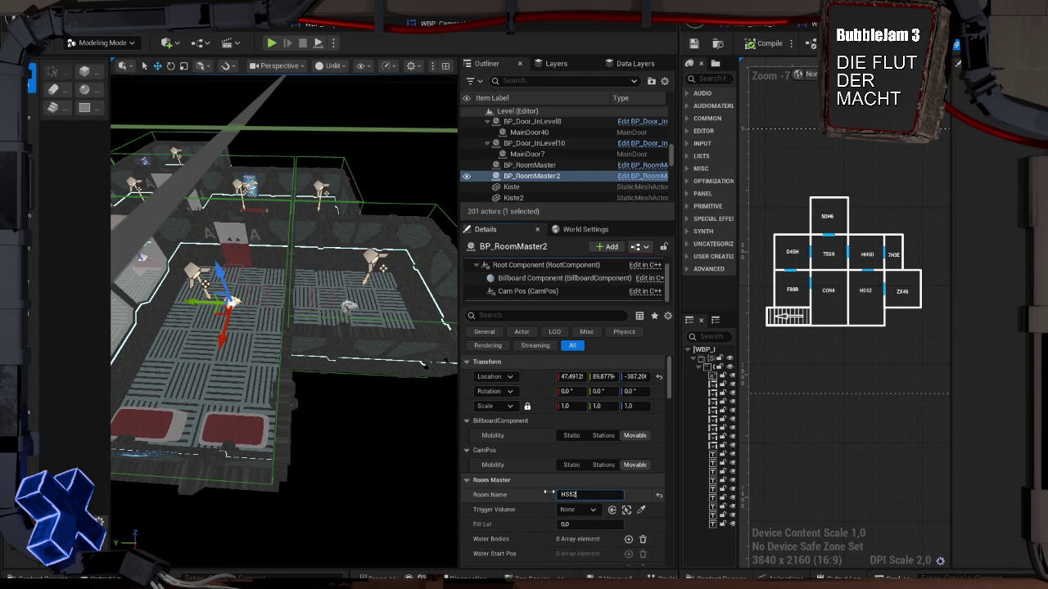
click(640, 509)
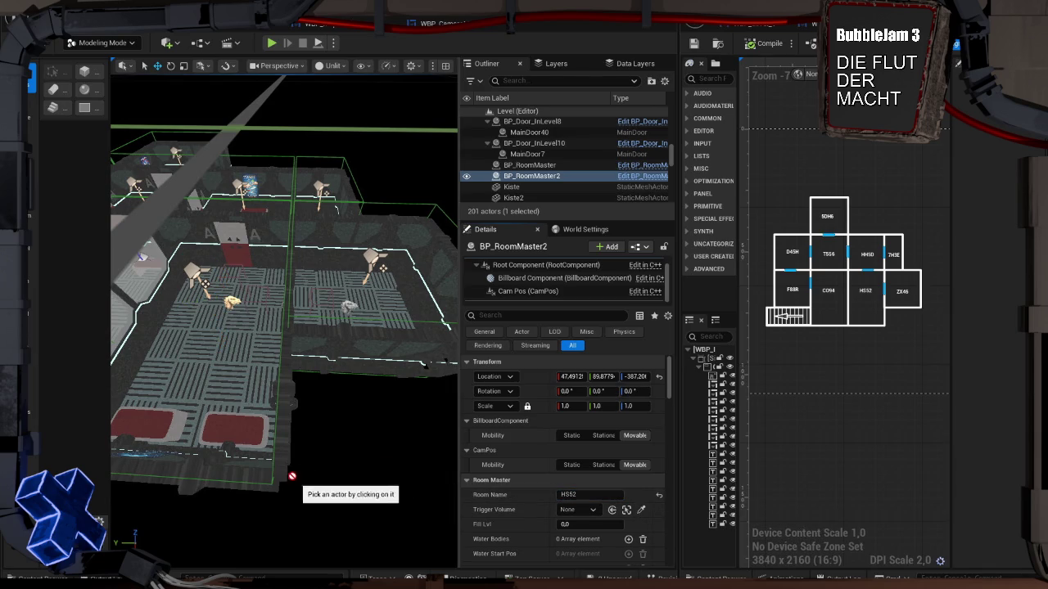
click(273, 463)
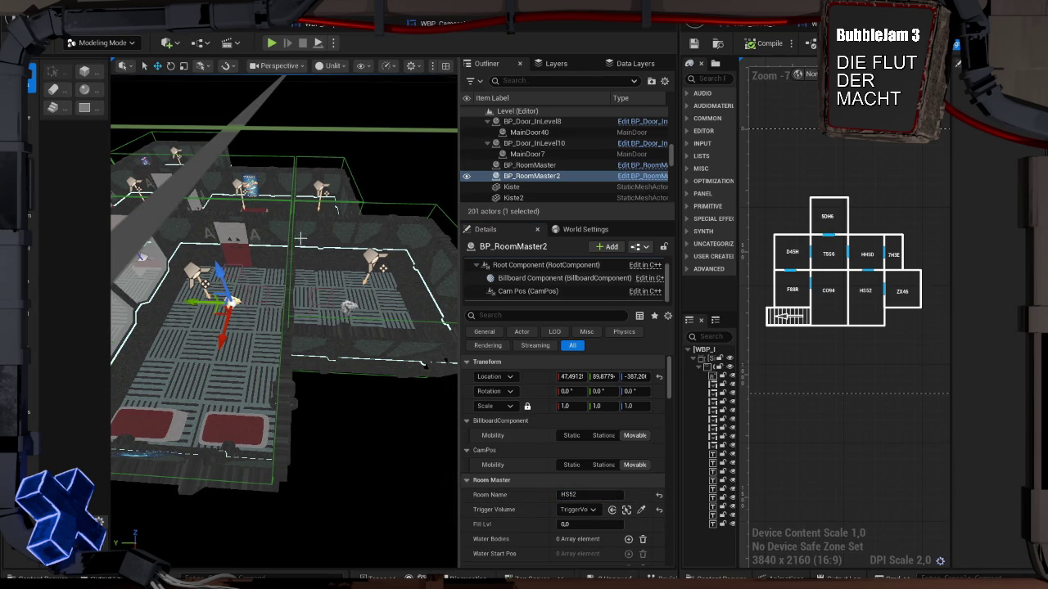
mouse_move(294, 276)
mouse_down()
mouse_move(363, 290)
mouse_move(282, 301)
mouse_up()
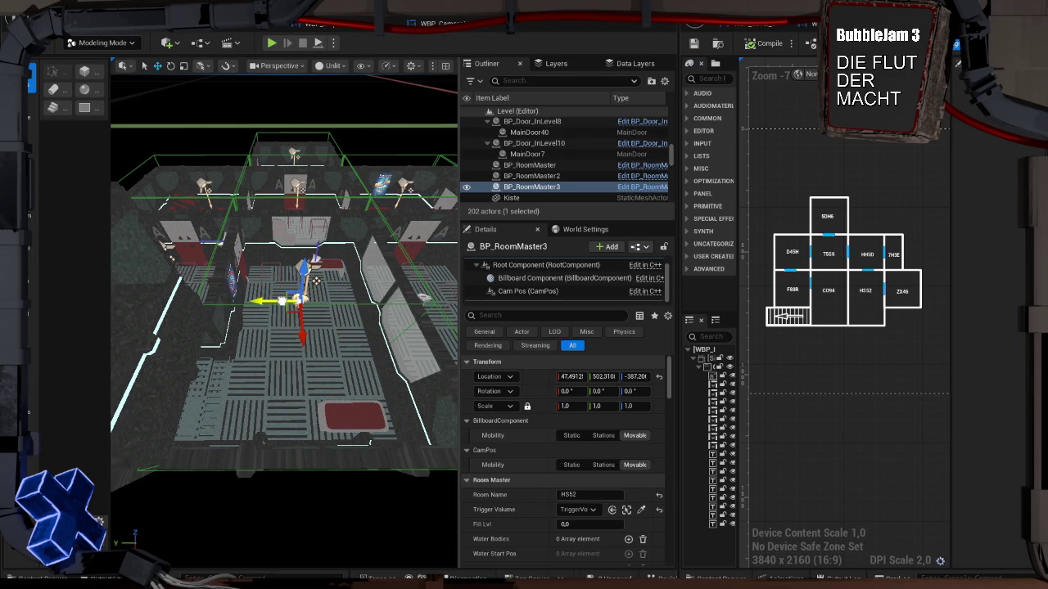
Rename the next room master copy C094 and link its room's trigger volume
click(658, 510)
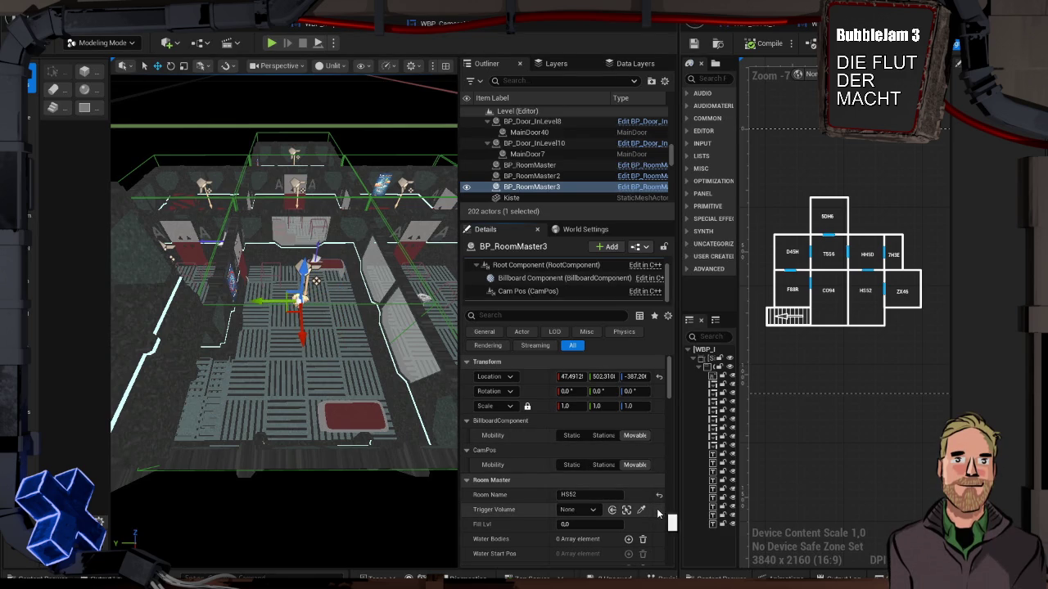
click(554, 494)
text(CO94)
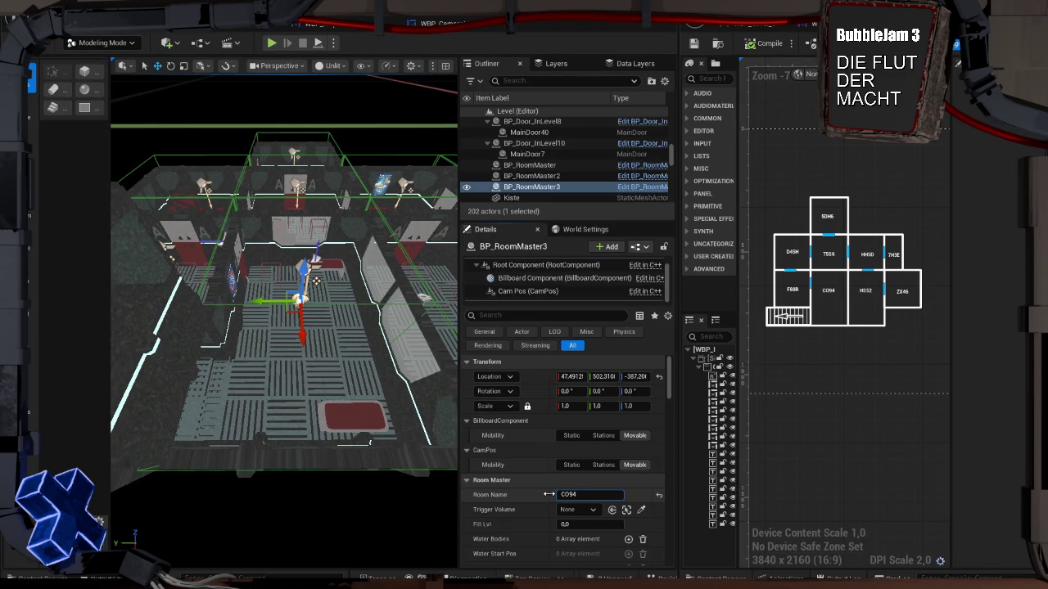
click(644, 512)
click(358, 303)
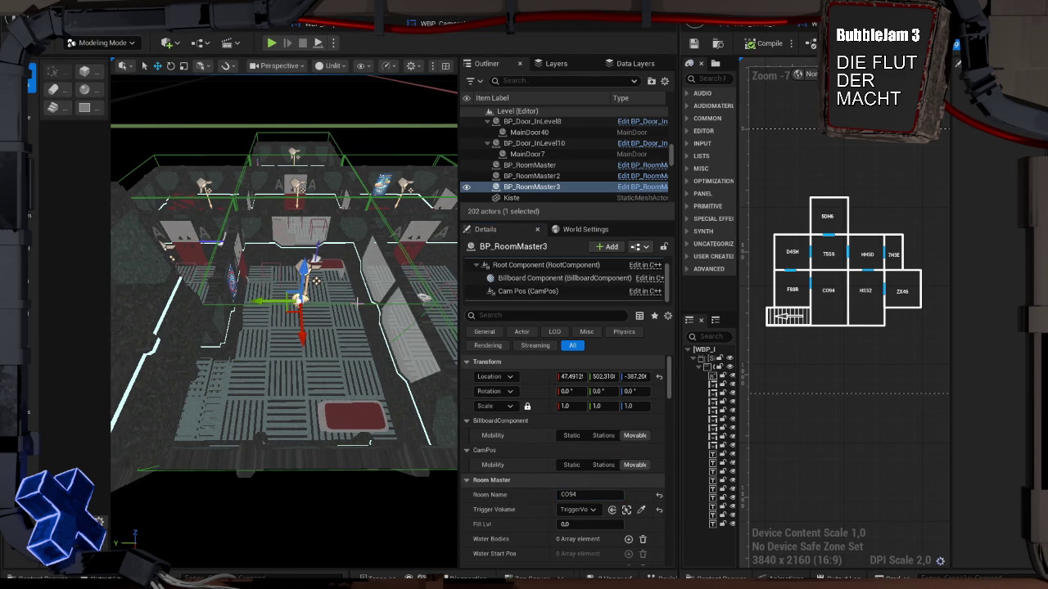
mouse_move(315, 281)
mouse_down()
mouse_move(331, 364)
mouse_move(245, 370)
mouse_up()
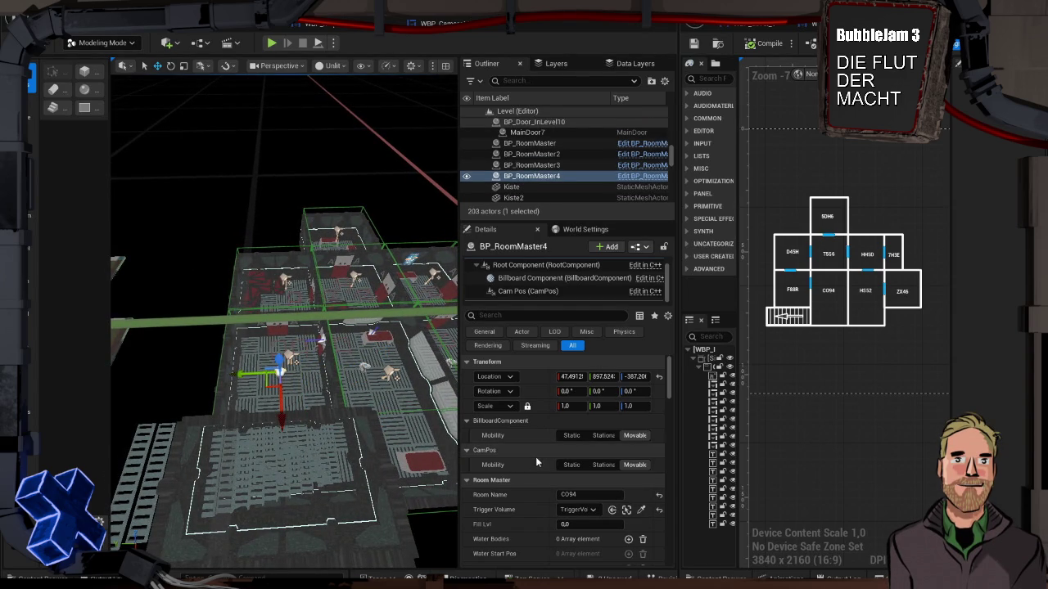
Rename the last copy F88R and assign TriggerVolume4 as its trigger volume
click(659, 509)
drag(588, 495, 557, 498)
text(F88R)
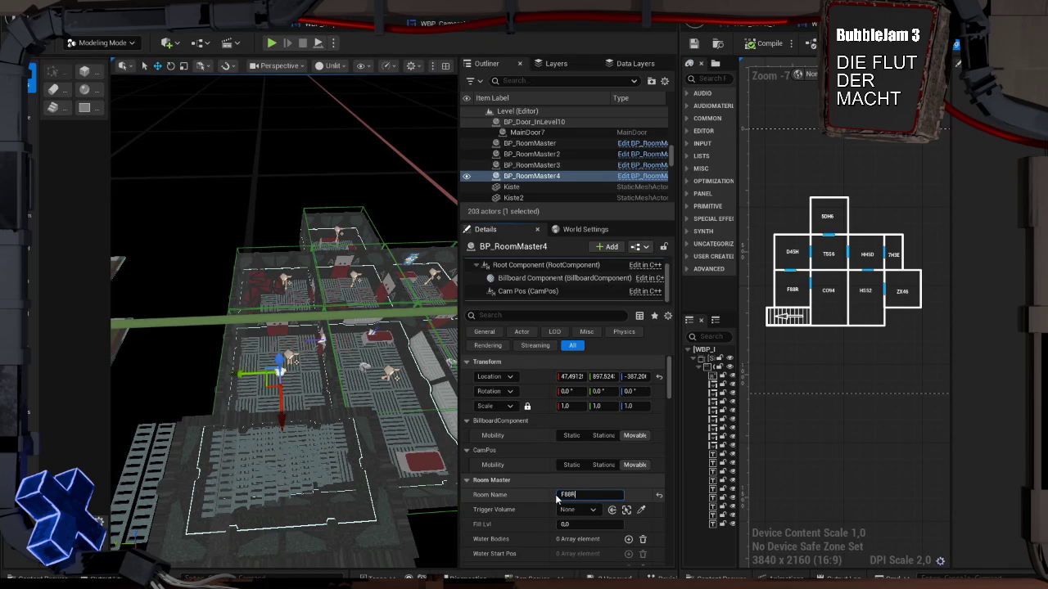
key(Return)
click(641, 509)
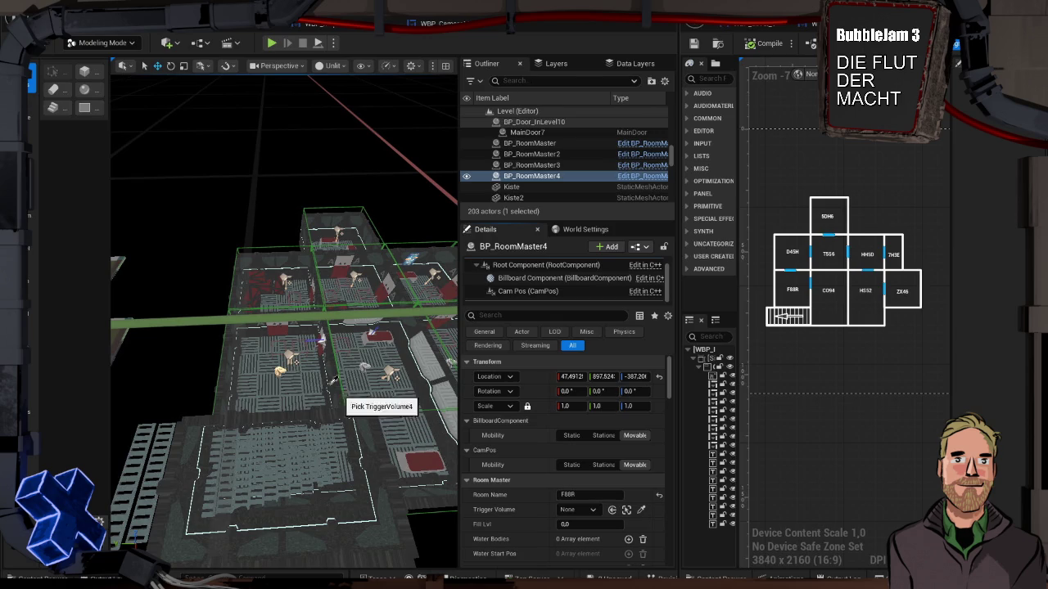
click(226, 359)
drag(279, 330, 321, 300)
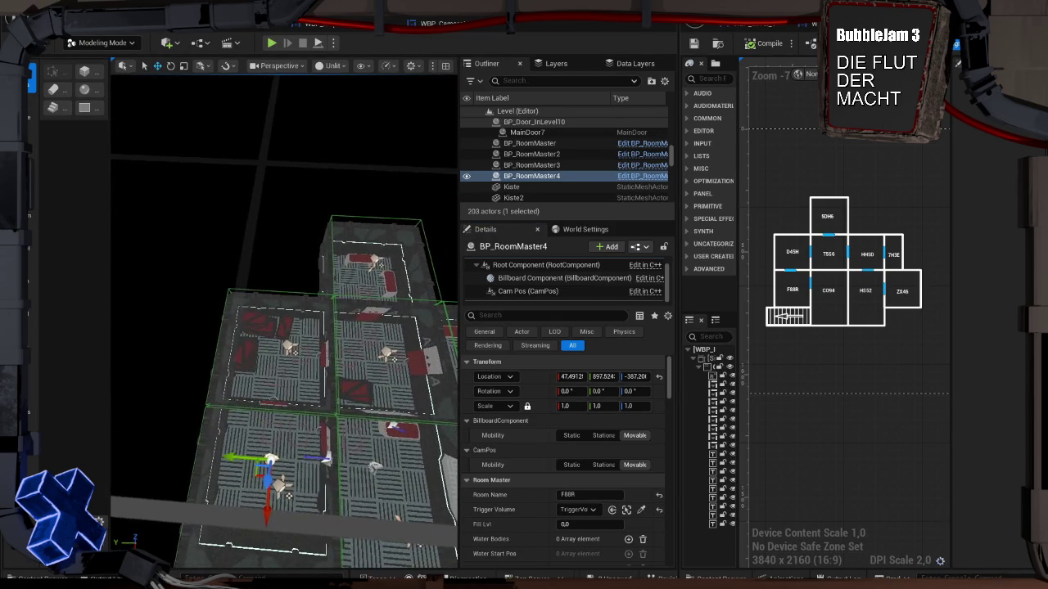
Duplicate the room master into the next room and name the copy D45H
alt+drag(268, 510, 278, 397)
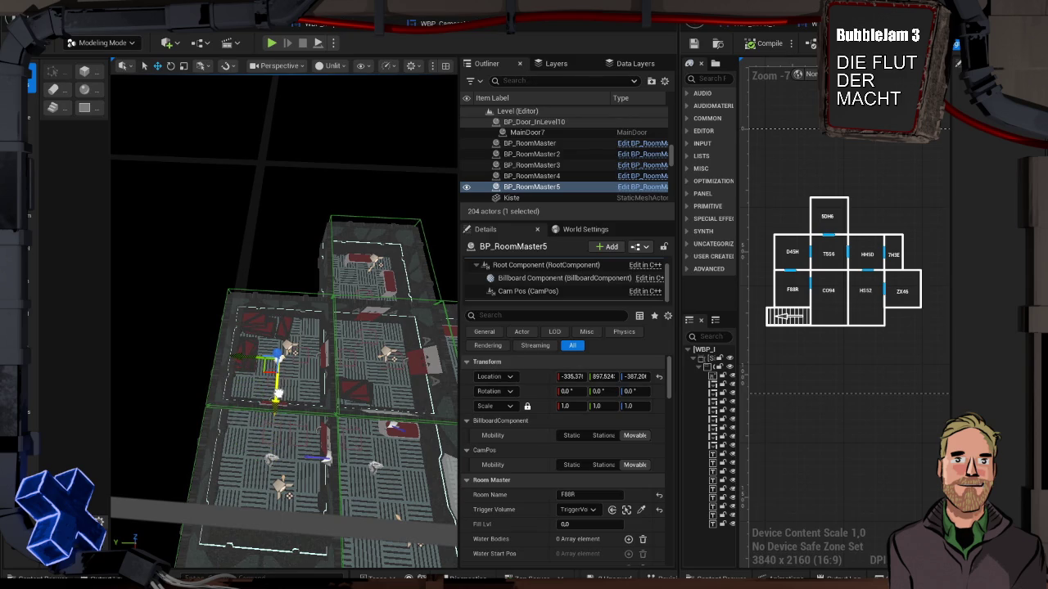
click(642, 510)
click(296, 289)
click(586, 495)
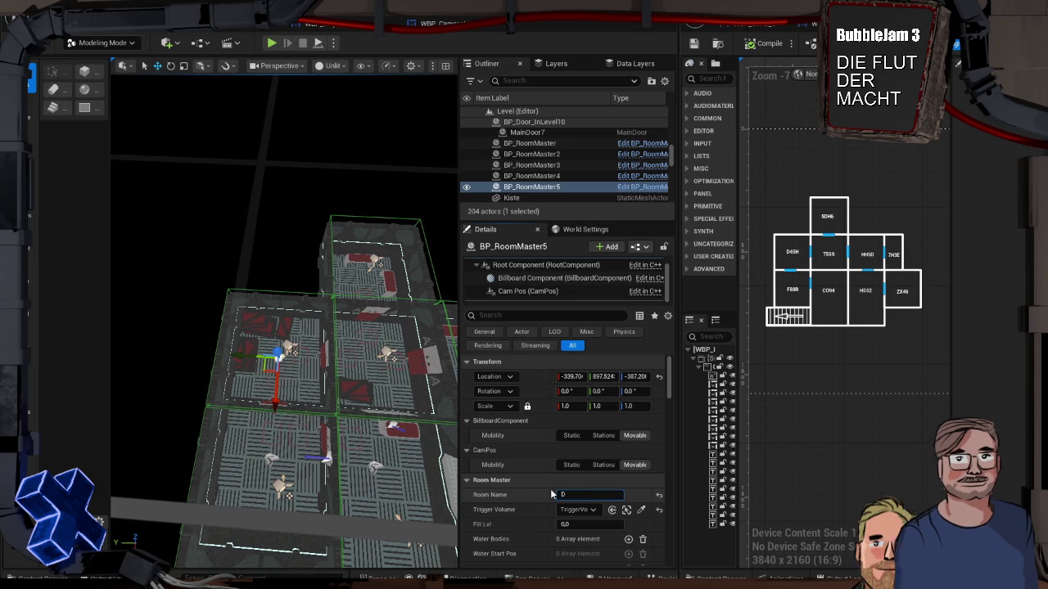
text(D45H)
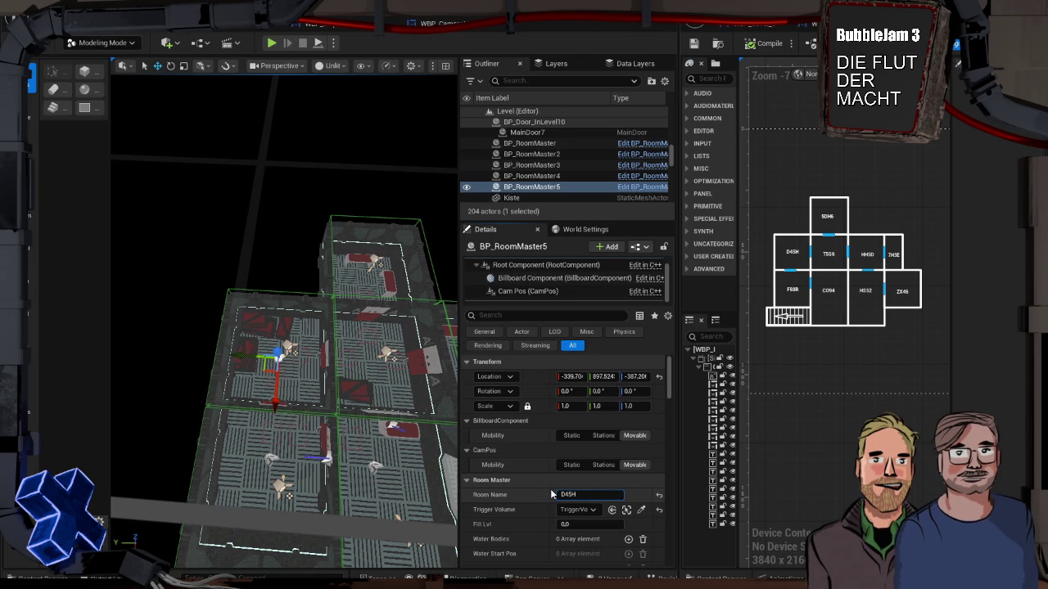
click(250, 357)
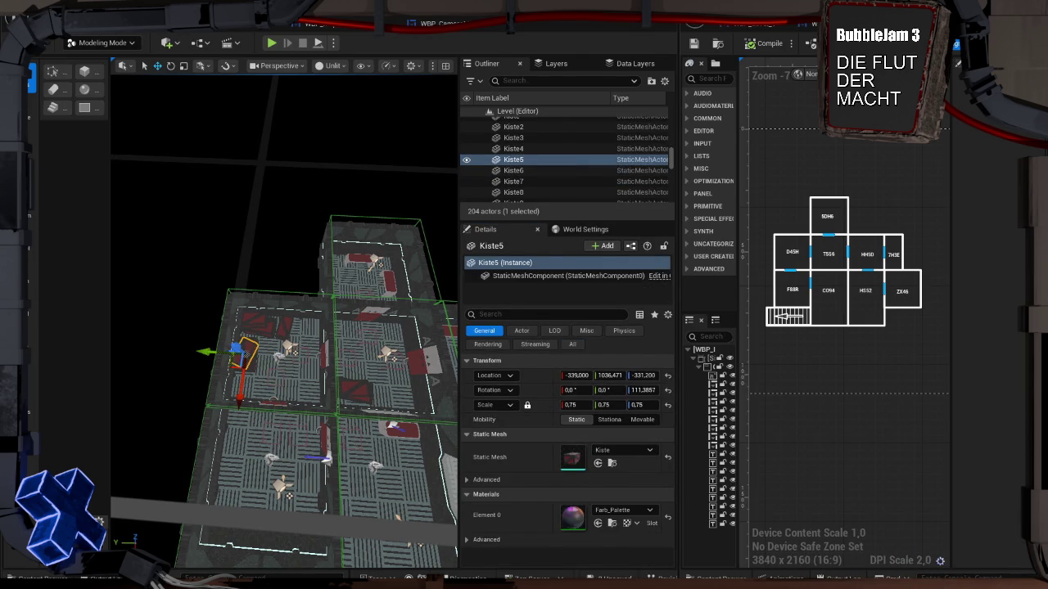
click(246, 357)
Duplicate it again into the neighbouring room, name it TS58 and start picking its trigger volume
drag(235, 356, 329, 374)
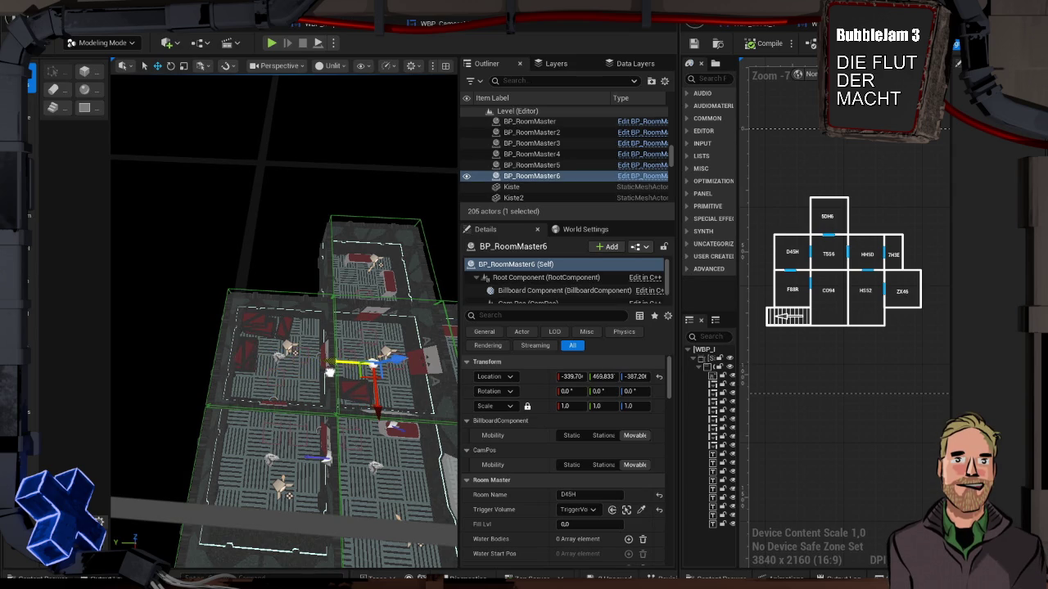
click(563, 494)
text(T556)
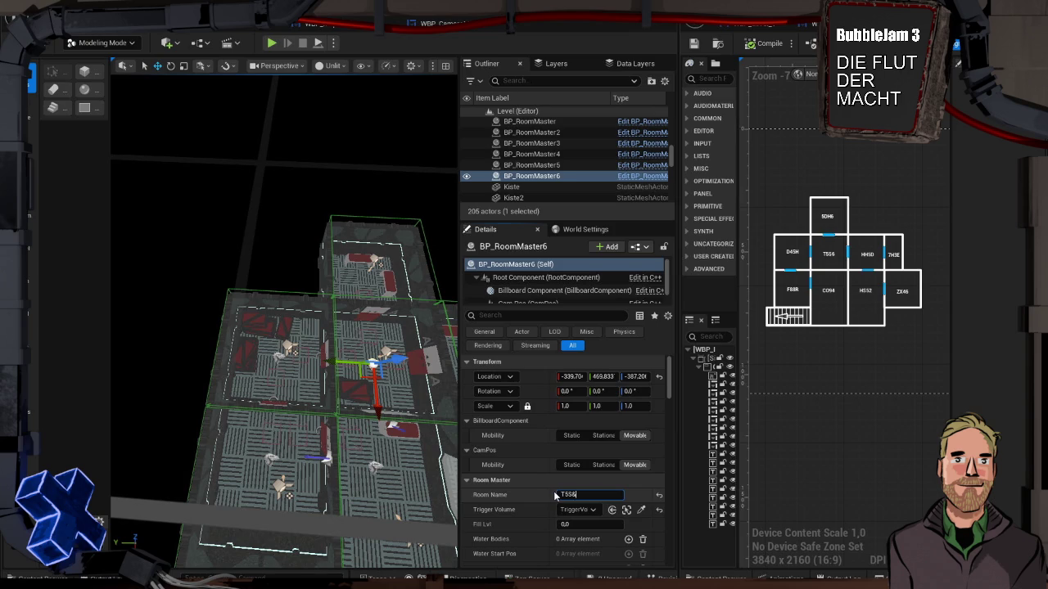
key(Return)
click(642, 508)
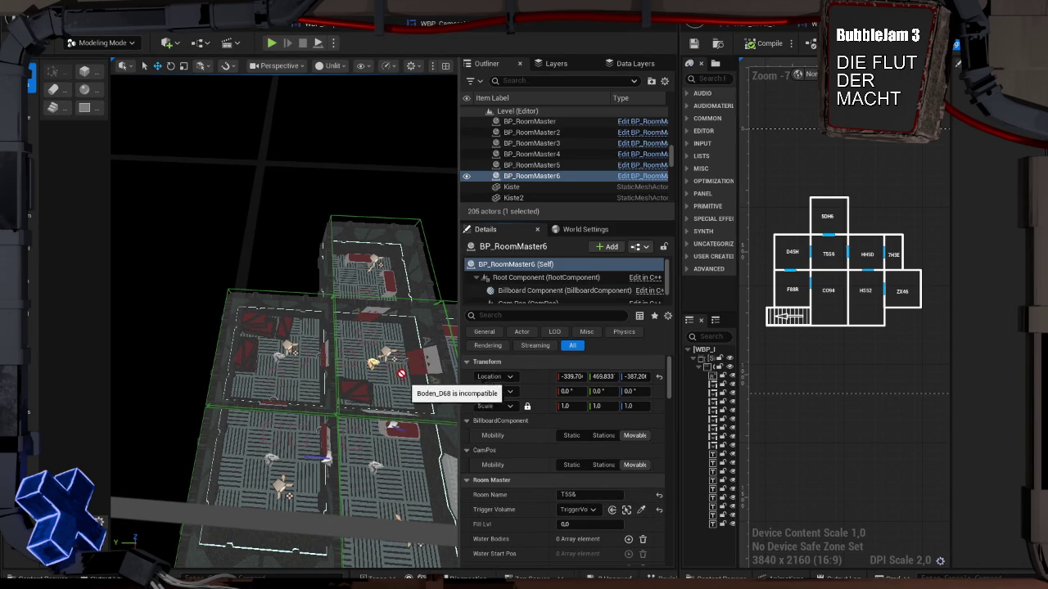
scroll(415, 384, up, 5)
scroll(428, 356, up, 8)
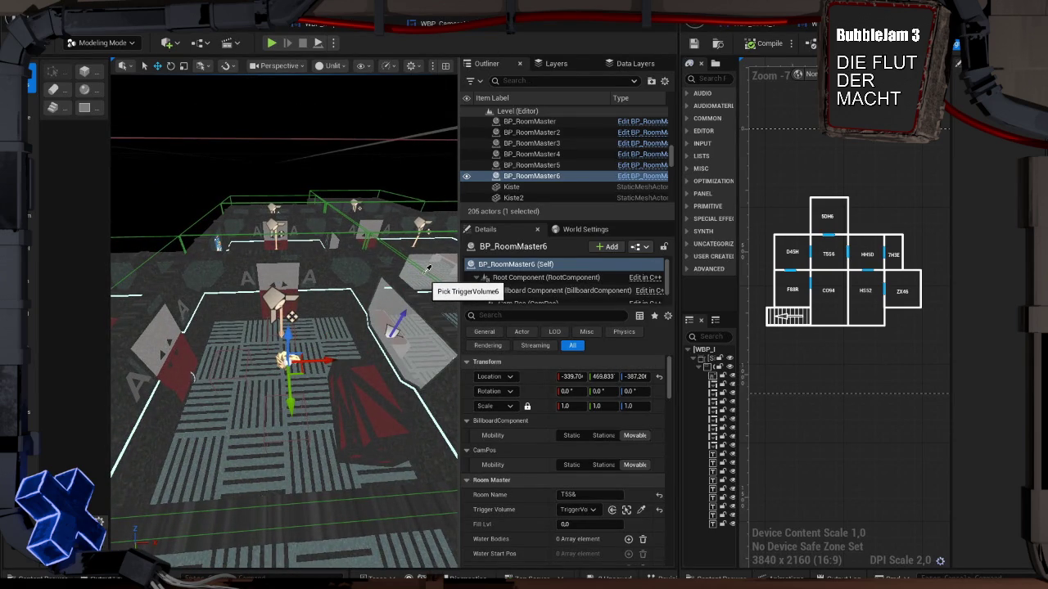
Assign TriggerVolume6 to the sixth room master and verify the link
click(428, 268)
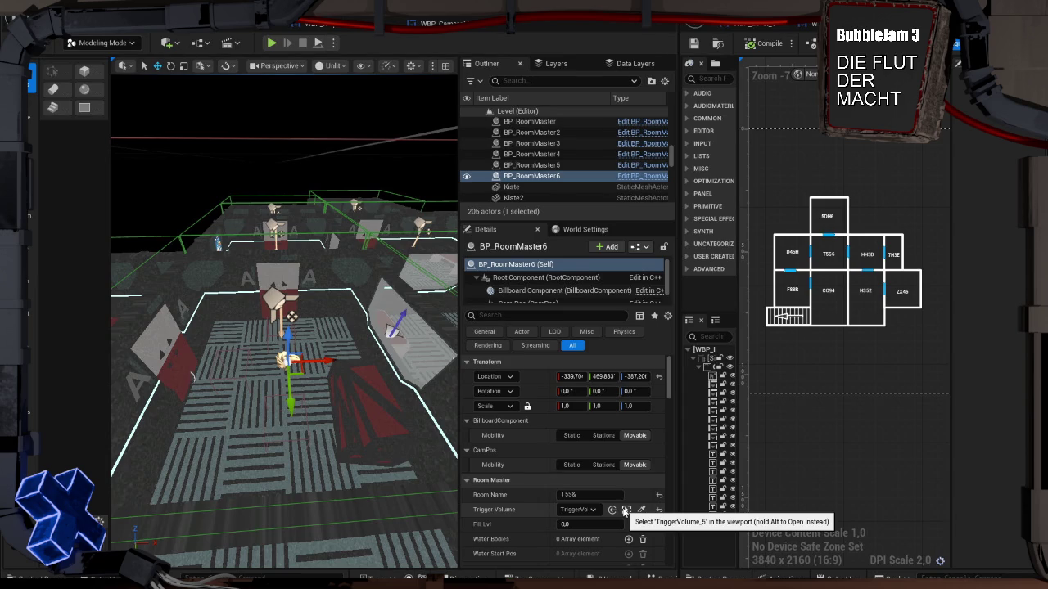
click(625, 510)
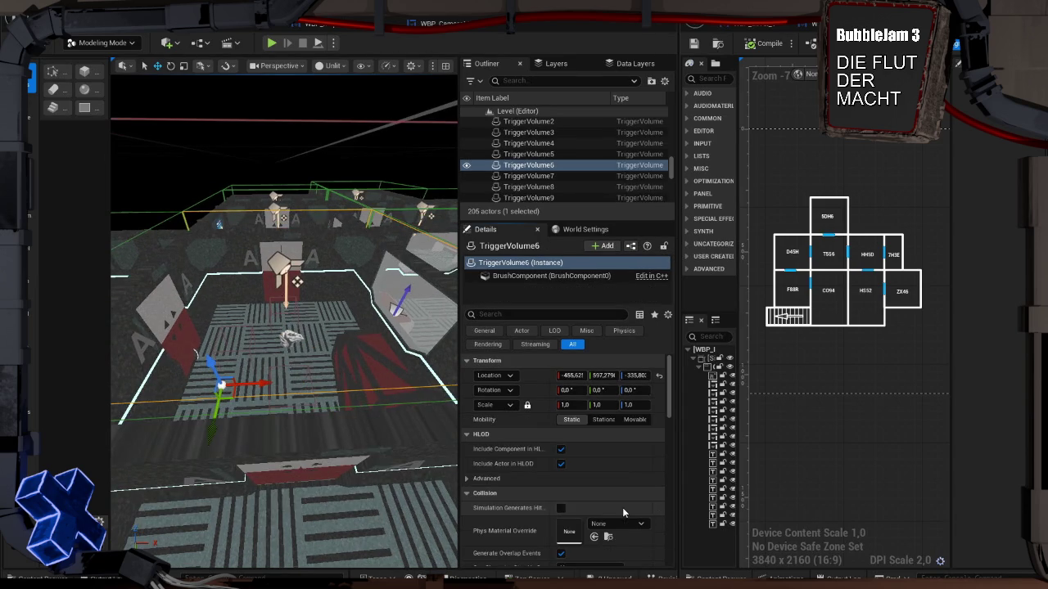
click(180, 162)
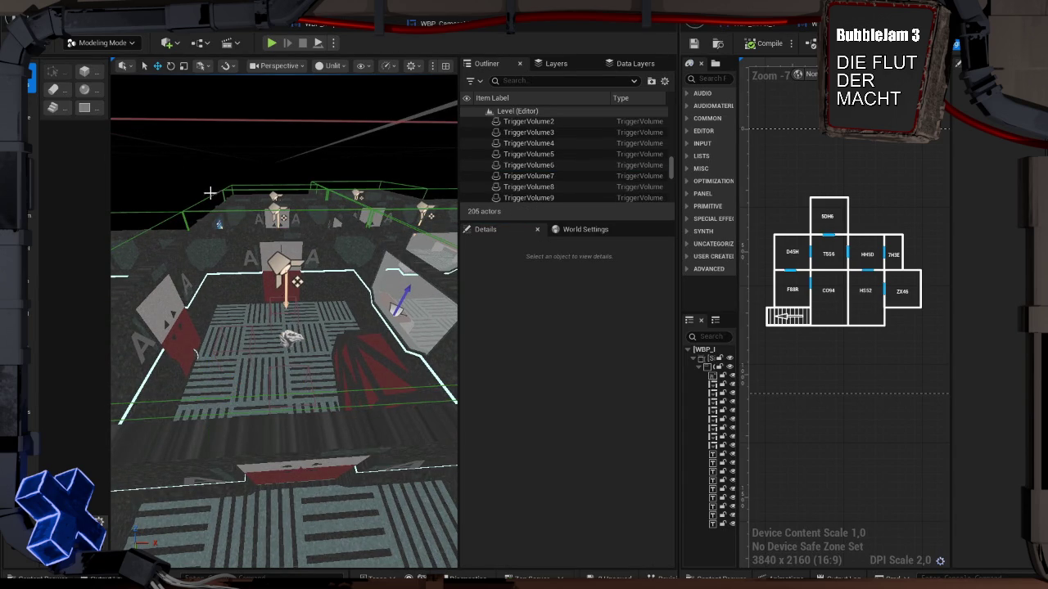
drag(198, 190, 199, 172)
drag(270, 328, 269, 321)
click(307, 340)
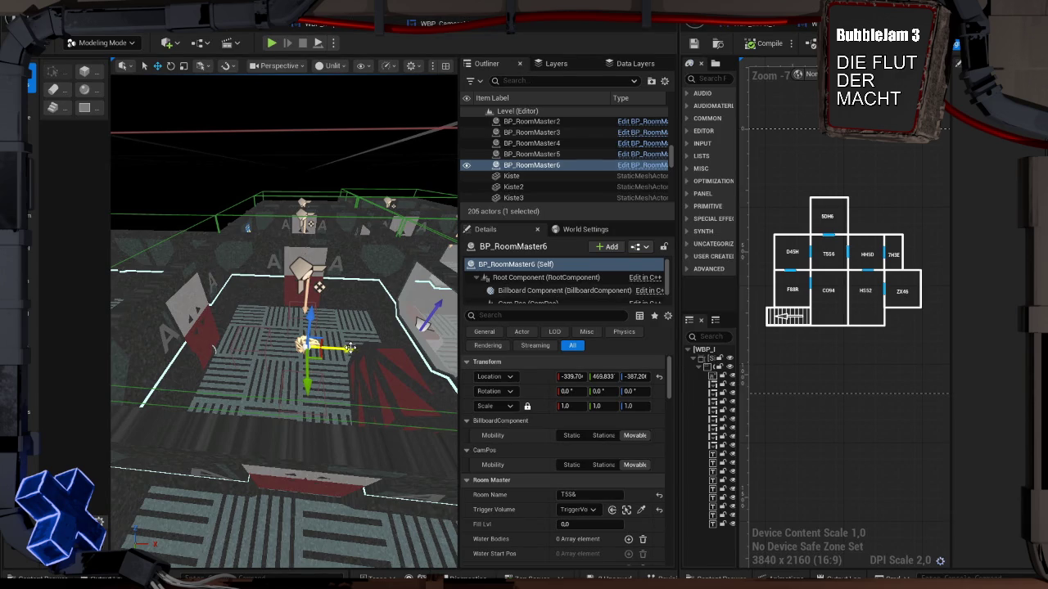
Alt-drag the room master into the adjoining room to create BP_RoomMaster7
mouse_move(349, 347)
mouse_down()
mouse_move(392, 360)
mouse_move(338, 351)
mouse_move(352, 358)
mouse_move(325, 376)
mouse_move(327, 388)
mouse_move(309, 363)
mouse_up()
click(325, 365)
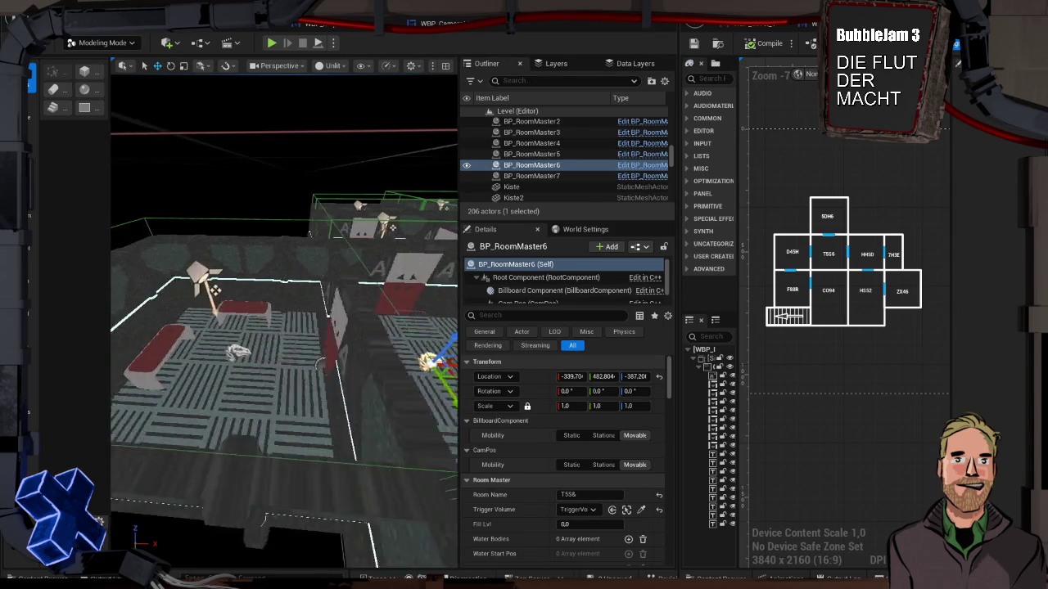
click(313, 359)
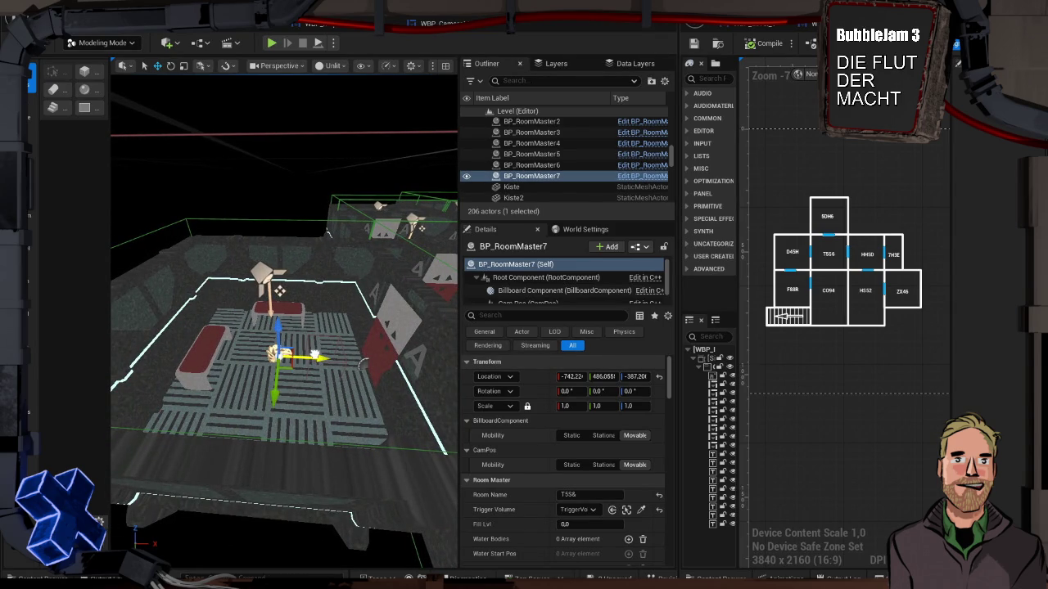
right_click(315, 358)
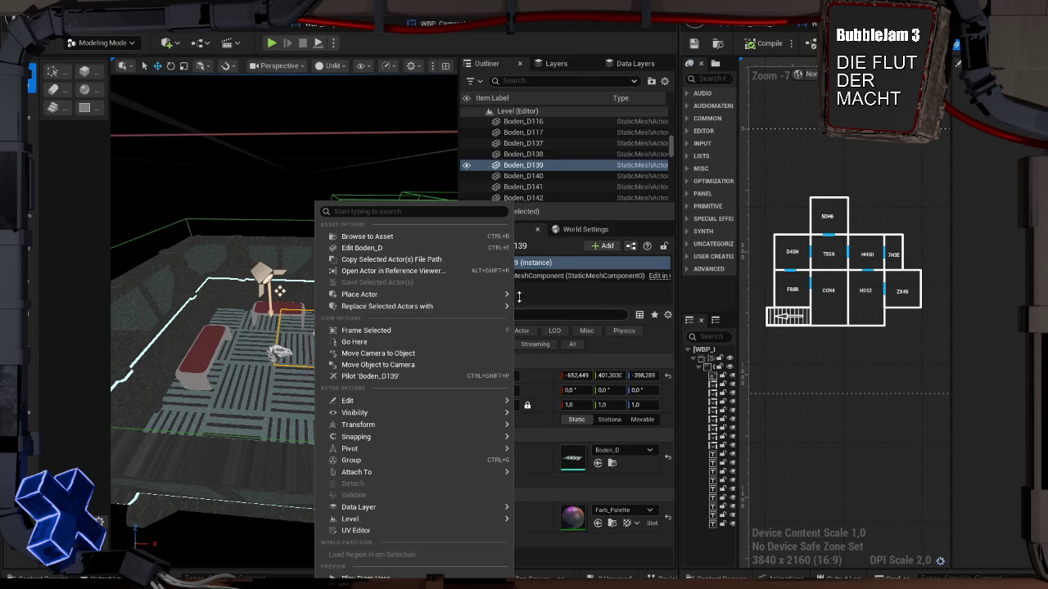
click(279, 353)
click(560, 494)
Correct BP_RoomMaster6's Room Name to TS56 and start renaming BP_RoomMaster7
drag(362, 379, 363, 344)
click(354, 360)
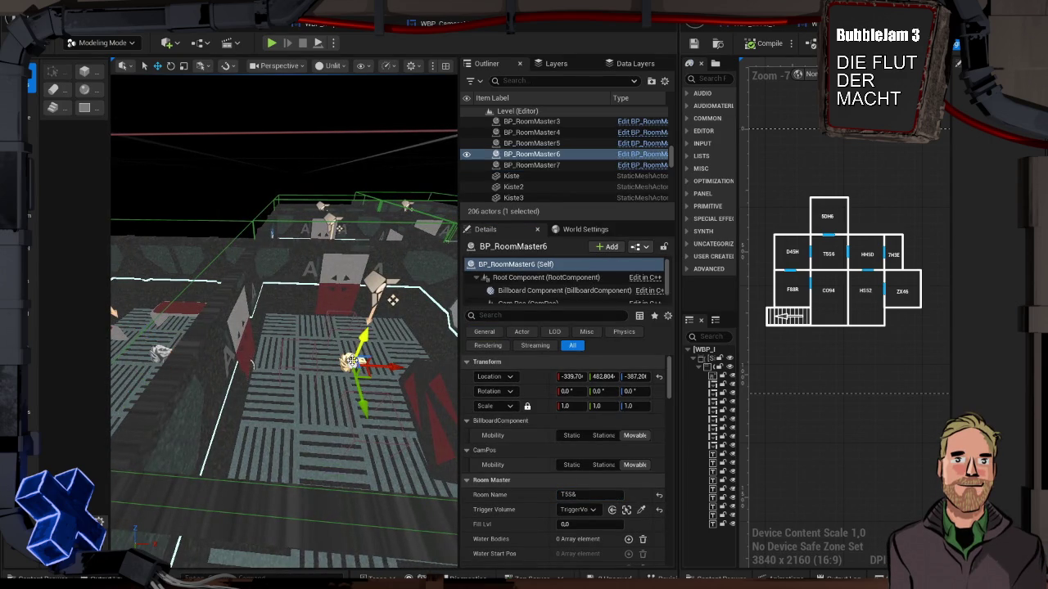
click(582, 495)
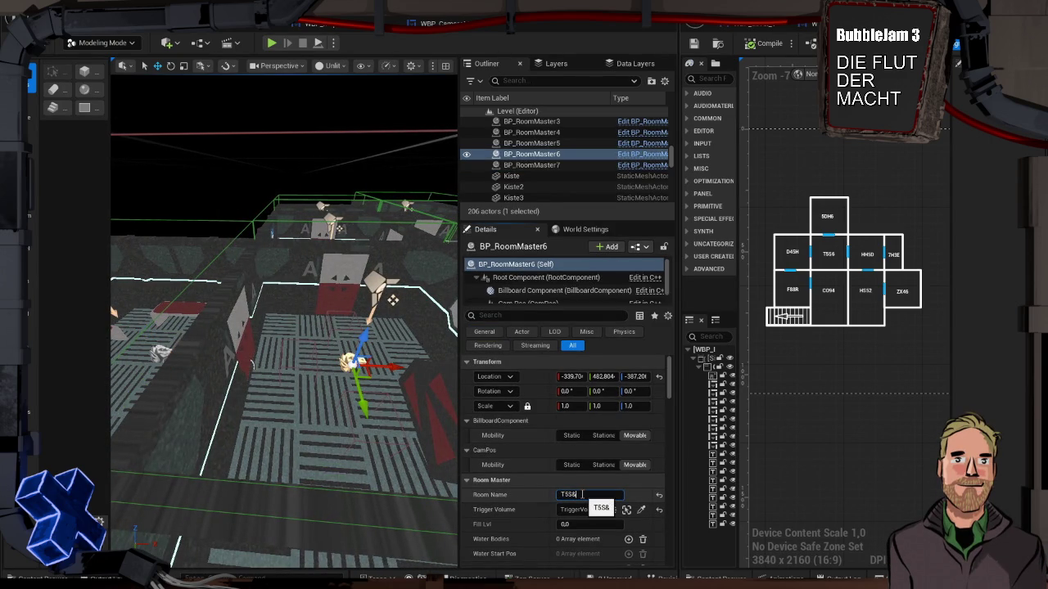
key(BackSpace)
text(6)
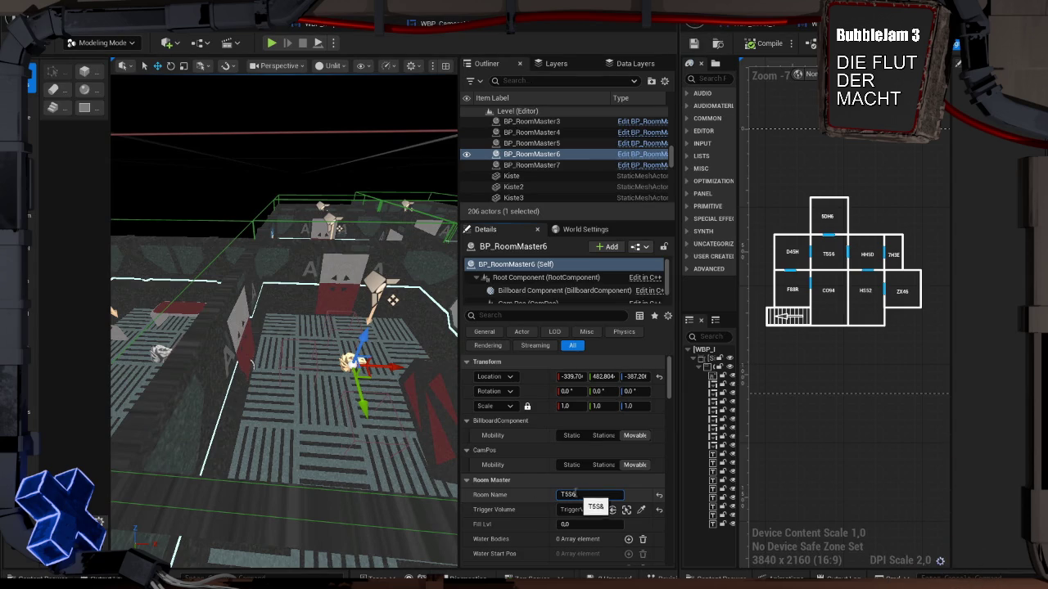
click(157, 354)
click(560, 493)
text(5DH)
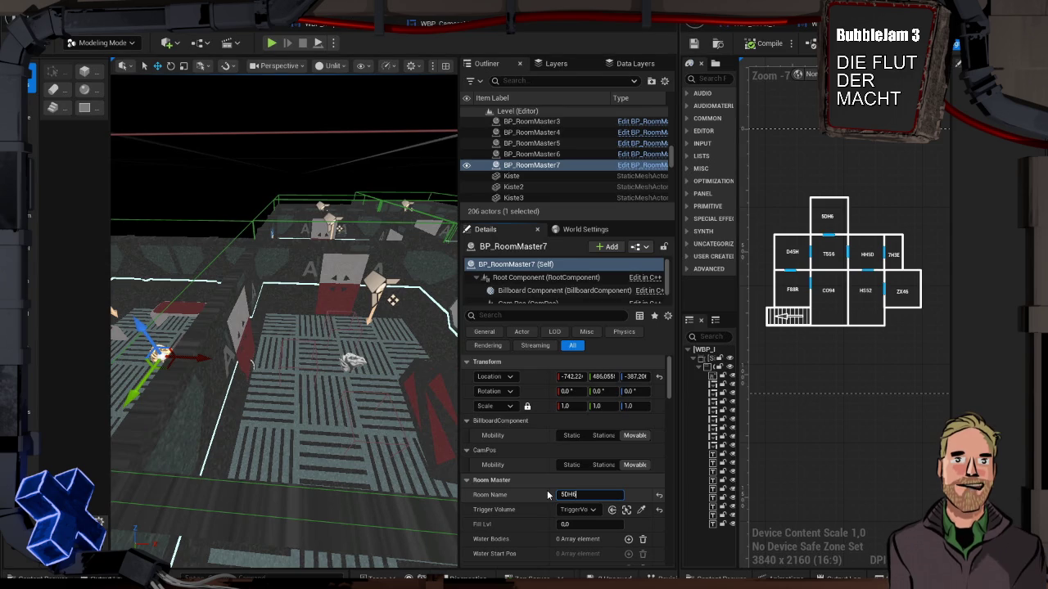
Name BP_RoomMaster7 5DH6, pick its trigger volume and frame it in the view
text(6)
key(Return)
mouse_move(283, 391)
mouse_down()
mouse_move(235, 311)
mouse_move(260, 330)
mouse_up()
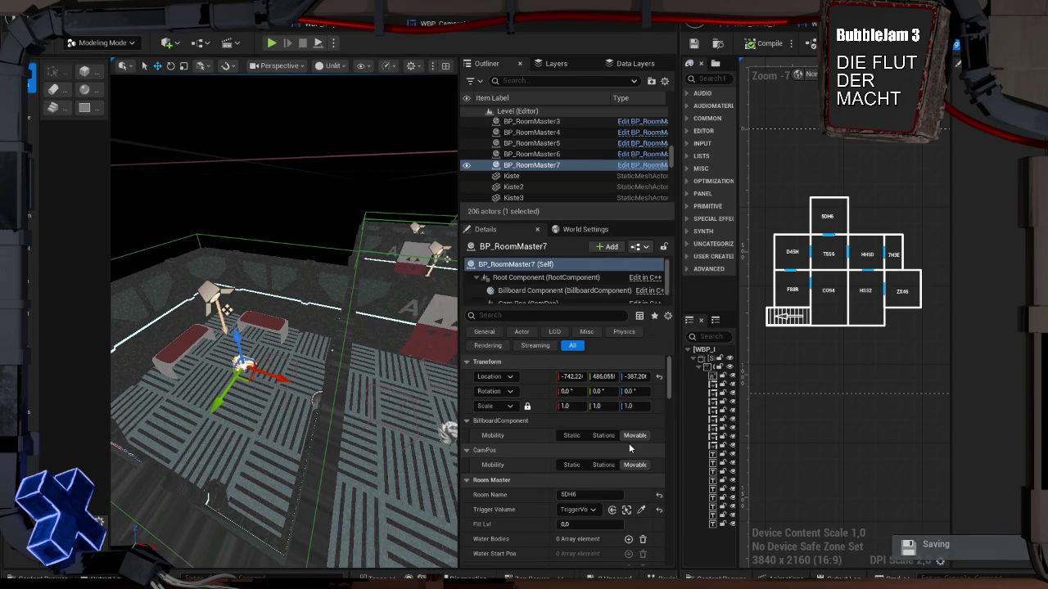
click(642, 510)
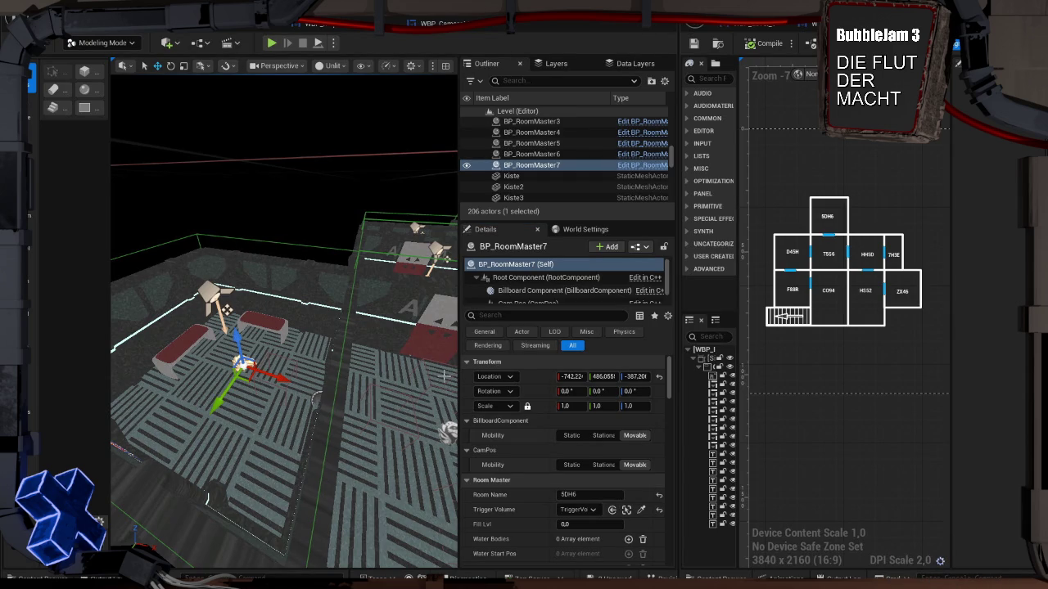
key(f)
drag(311, 285, 235, 370)
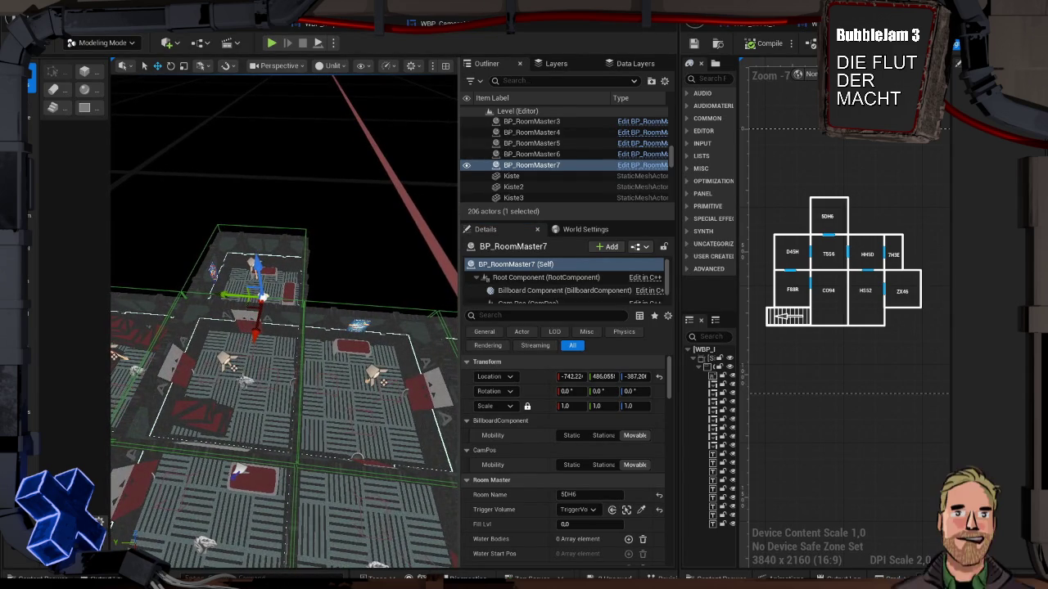
Duplicate the room master into the room to the right, link its trigger volume and name it HH5D
click(237, 378)
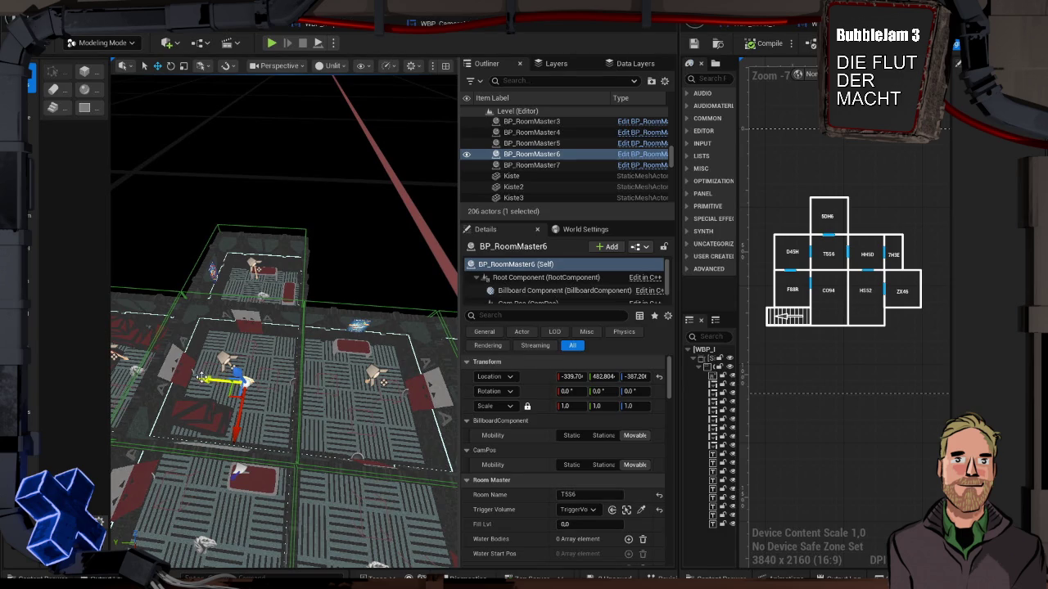
alt+drag(205, 378, 314, 395)
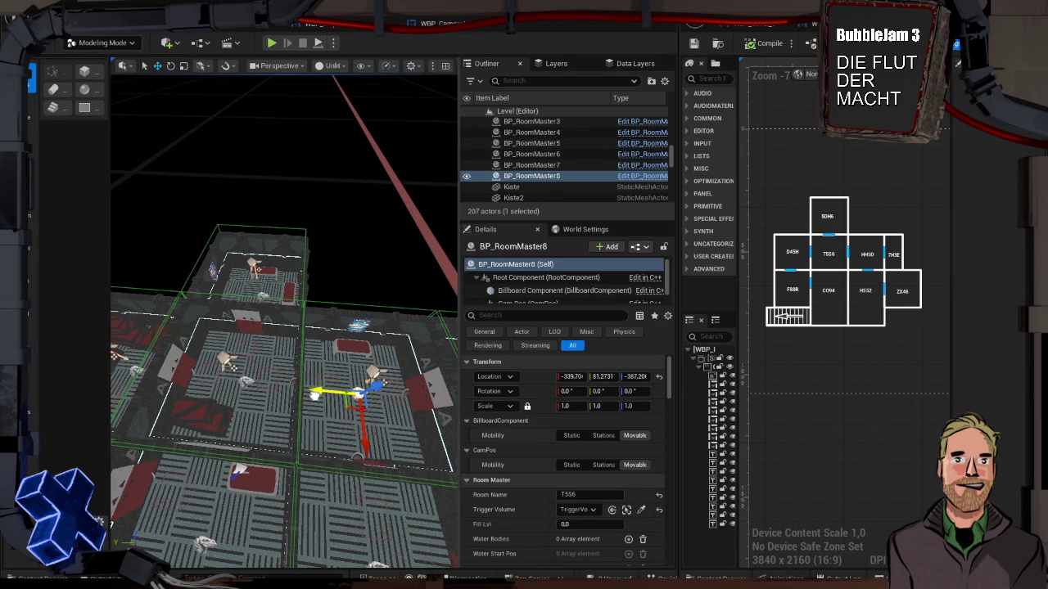
drag(416, 390, 416, 413)
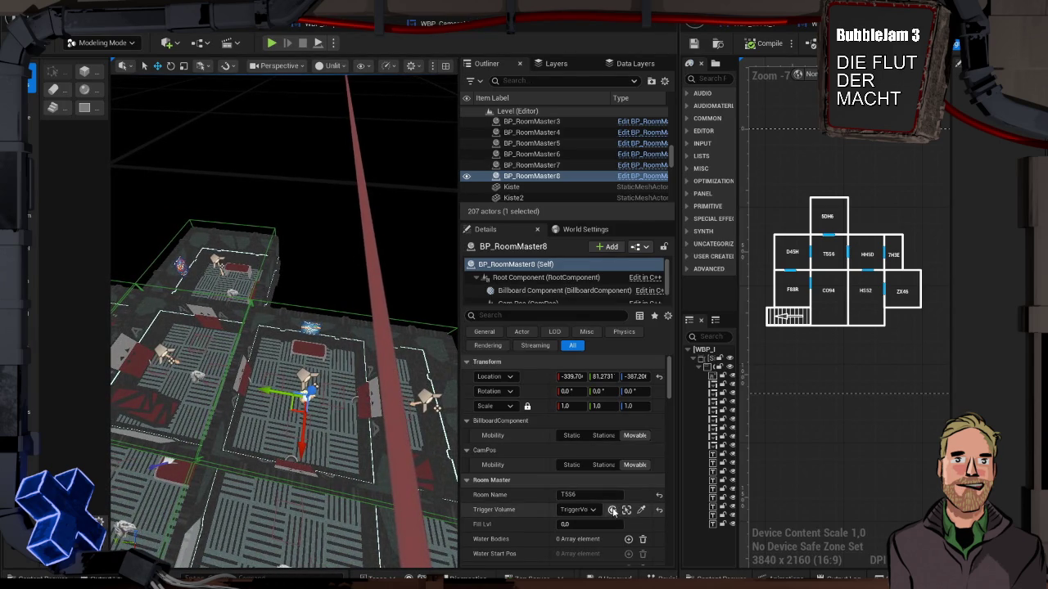
click(641, 510)
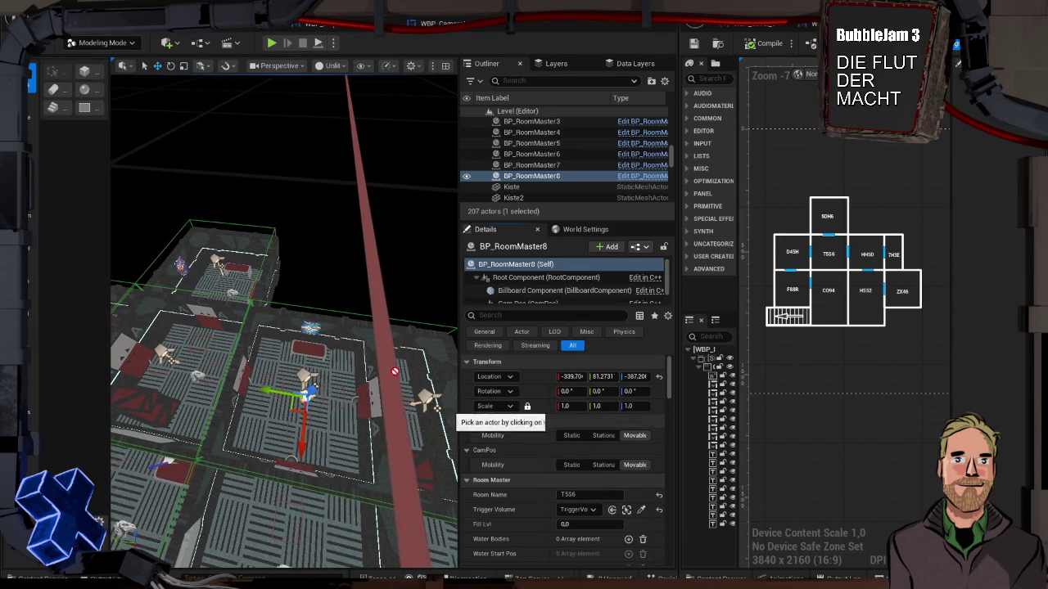
click(323, 304)
click(585, 494)
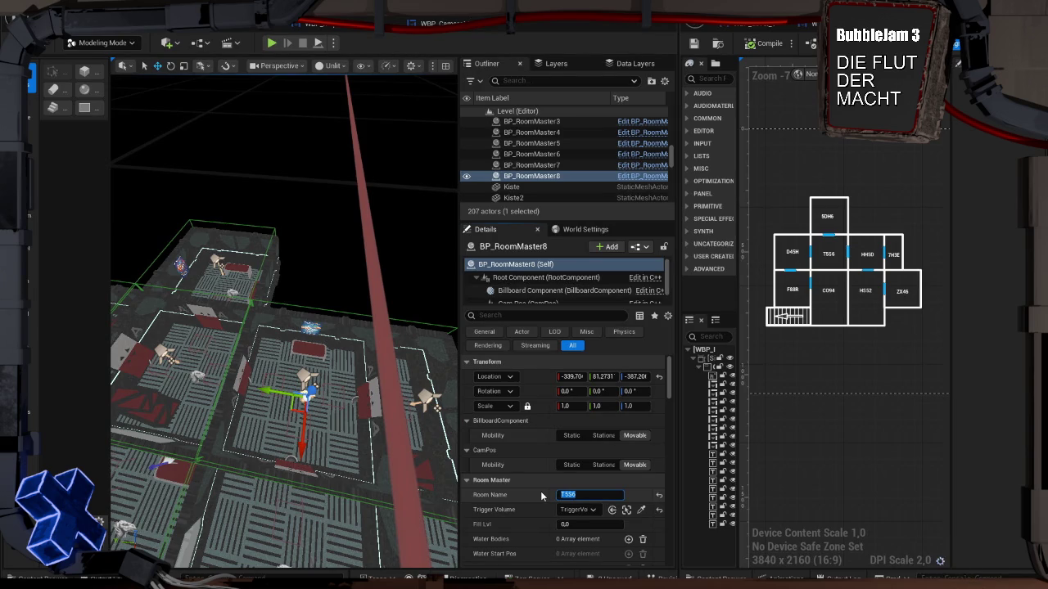
text(H5D)
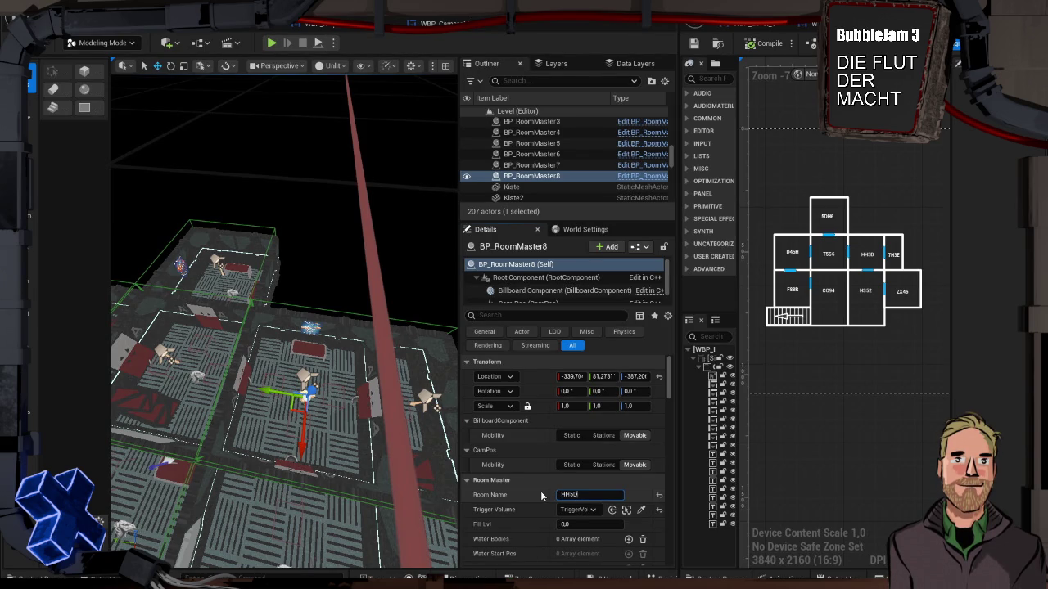
key(Return)
Duplicate another copy named 7H3E with its own trigger volume, then save Level_3
mouse_move(331, 397)
mouse_down()
mouse_move(343, 393)
mouse_move(234, 380)
mouse_up()
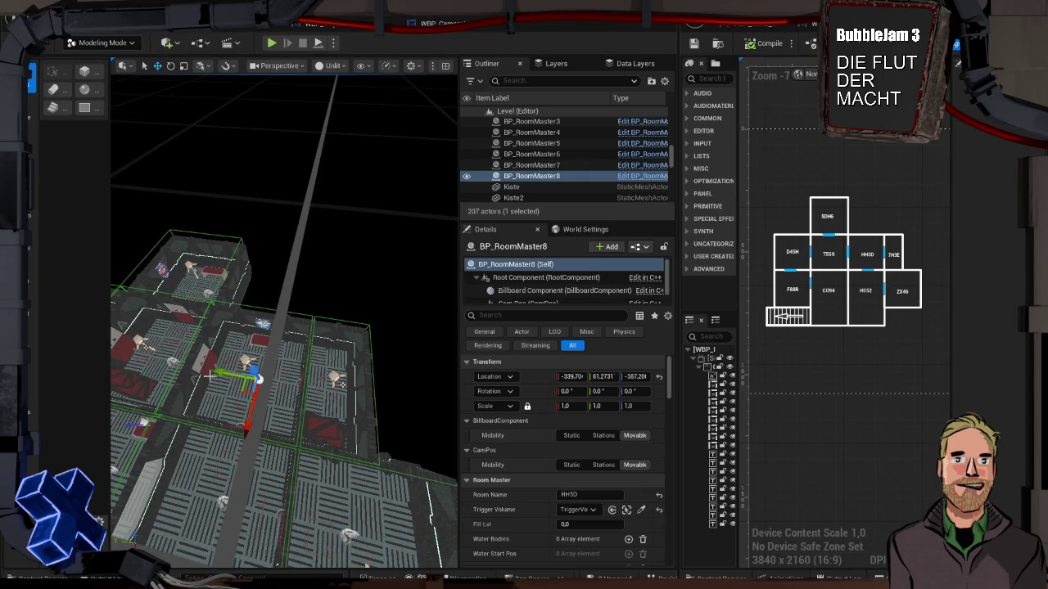
mouse_move(217, 373)
mouse_down()
mouse_move(286, 387)
mouse_move(130, 397)
mouse_up()
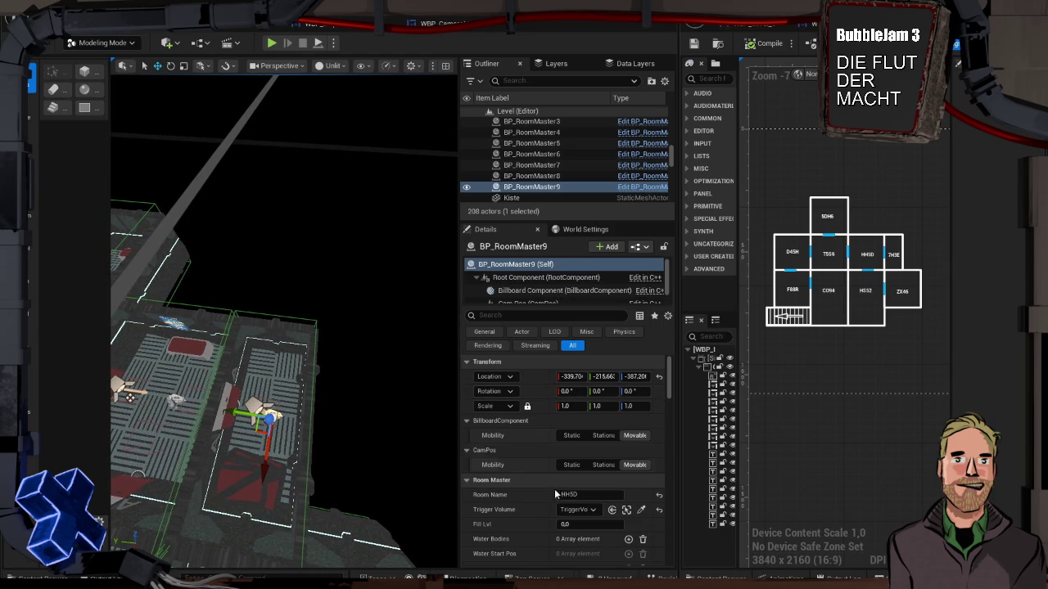
click(587, 496)
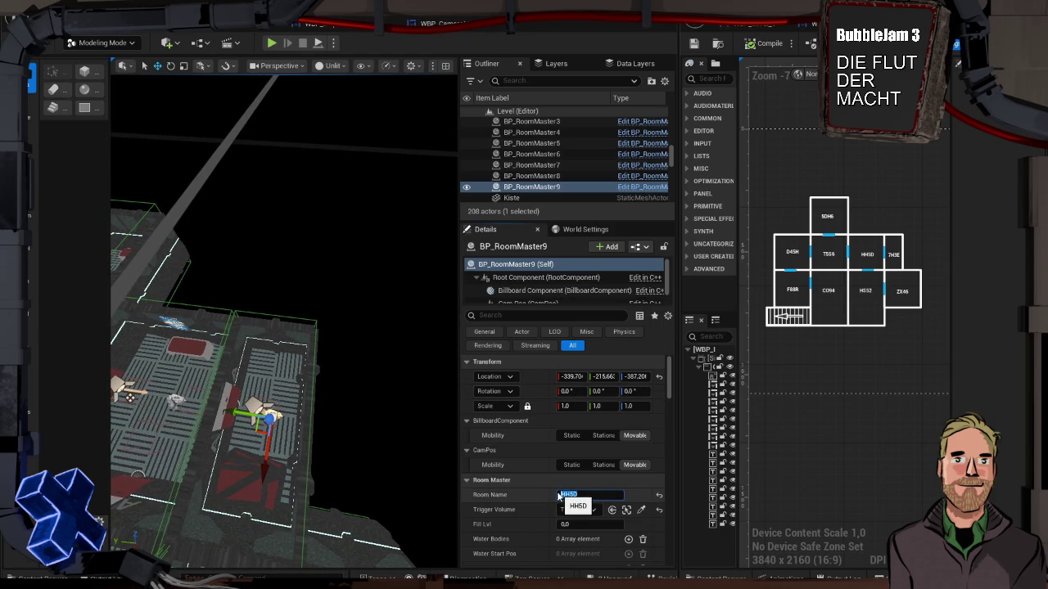
text(7H3E)
click(641, 510)
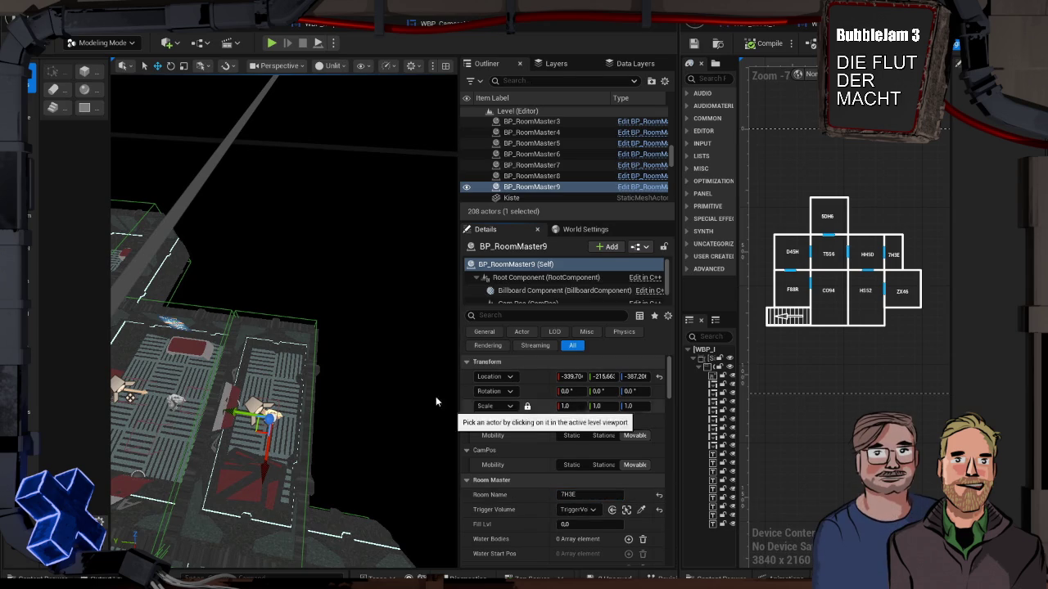
click(296, 317)
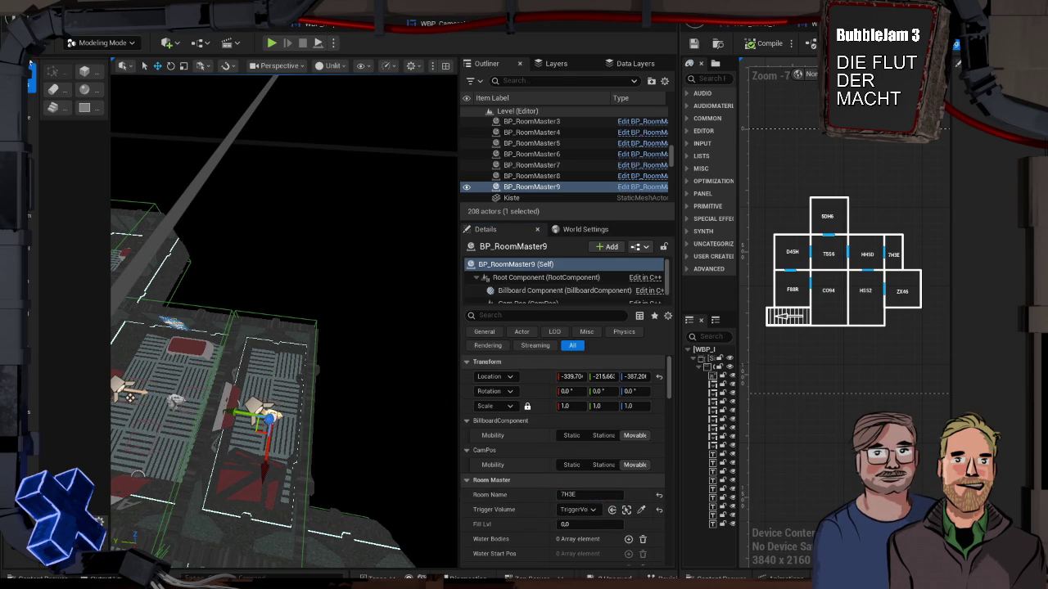
key(ctrl+s)
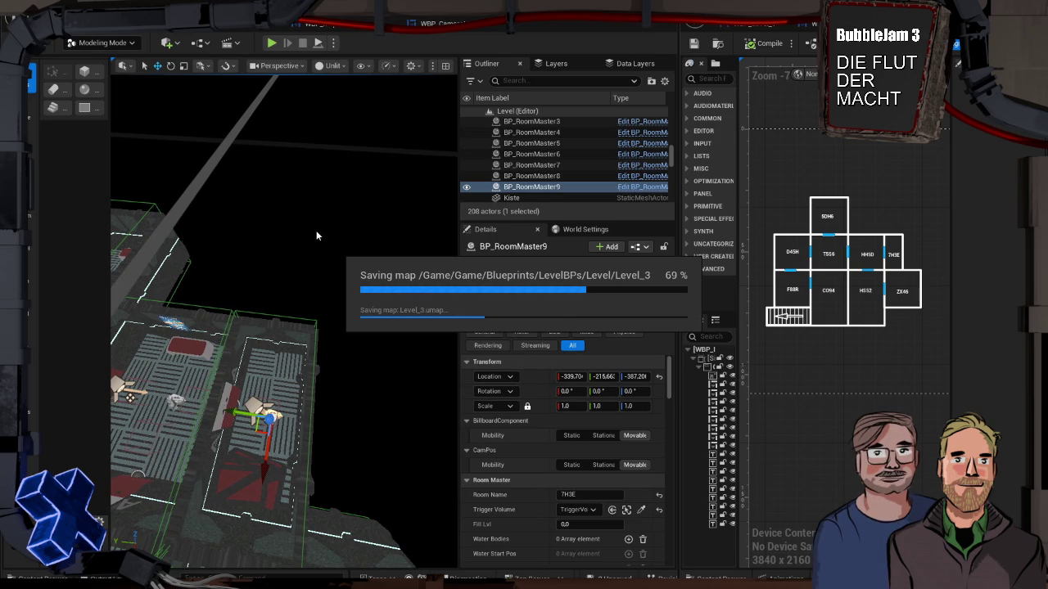
Save all modified assets, including the WBP_CameraMonitor widget
mouse_move(310, 262)
mouse_down()
mouse_move(309, 229)
mouse_move(207, 244)
mouse_move(311, 268)
mouse_up()
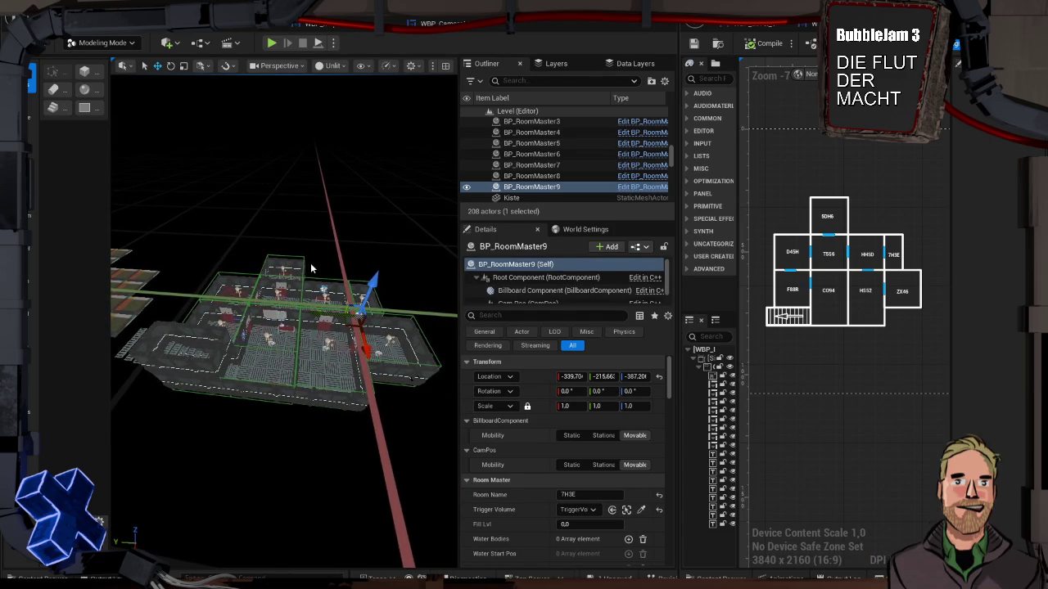
key(ctrl+s)
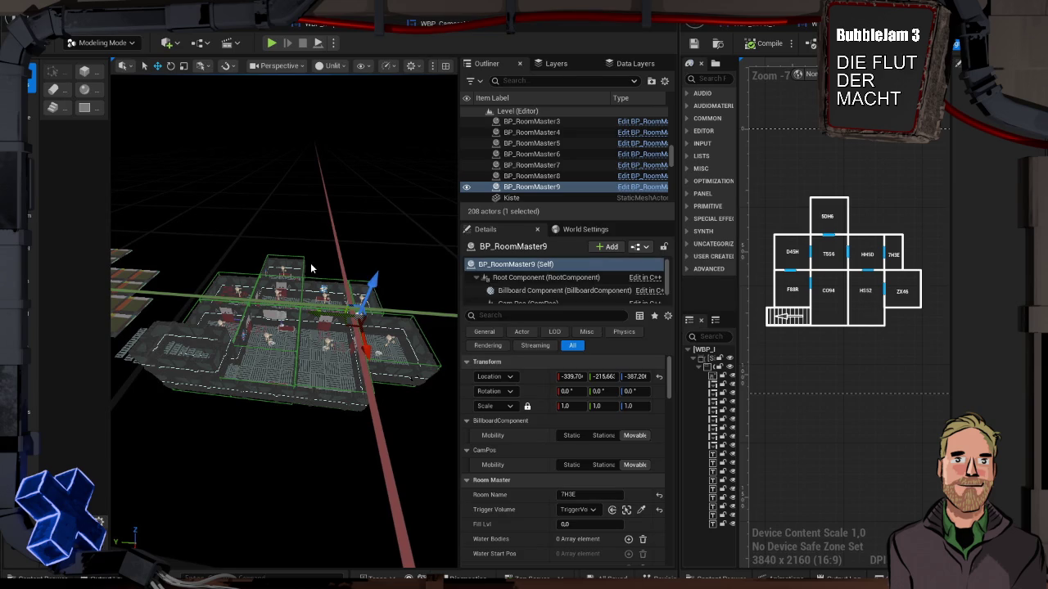
Select all floor static meshes matching the selected piece's class, then return to Selection Mode
click(142, 276)
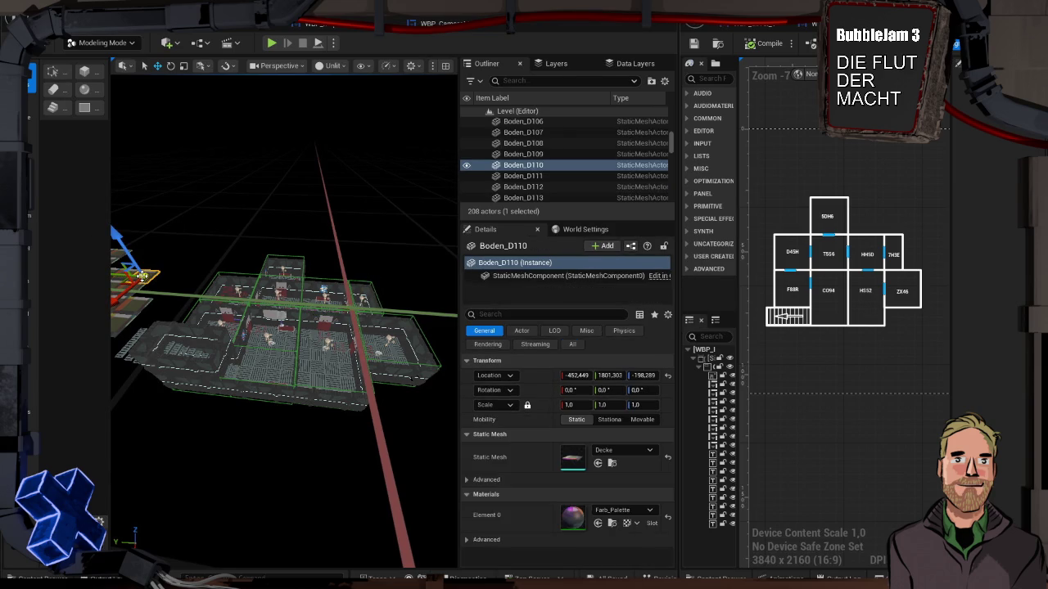
right_click(221, 32)
mouse_move(308, 204)
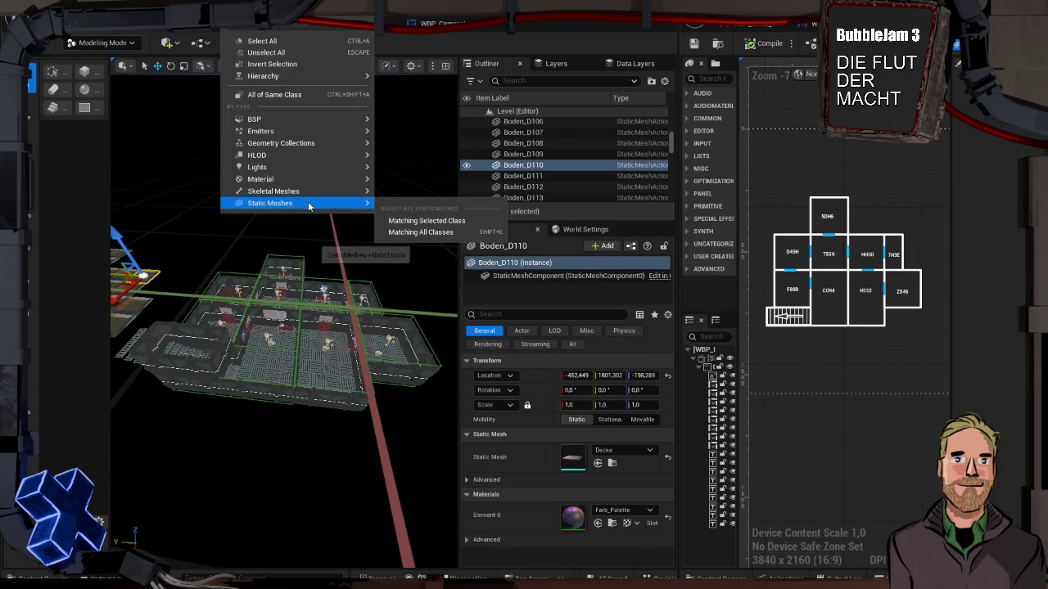
click(392, 221)
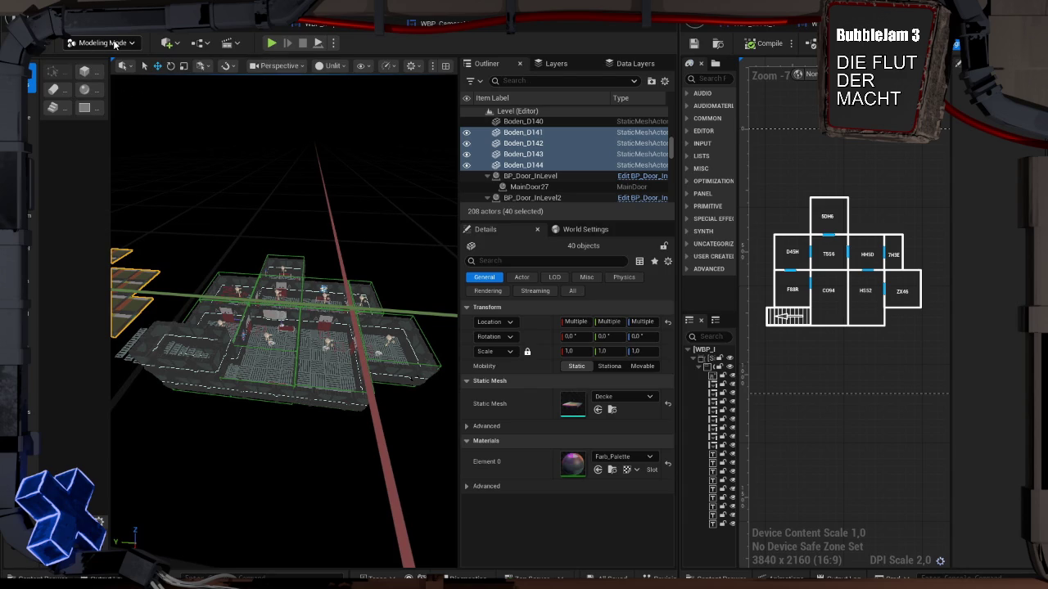
key(shift+1)
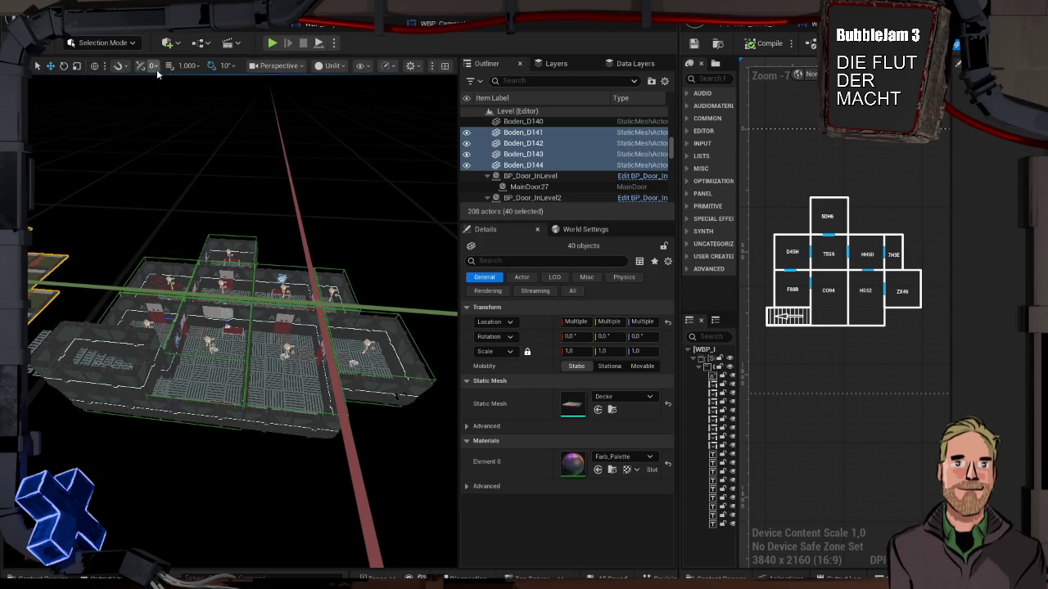
Clear the selection, save Level_3, and bring up the Content Drawer showing the UI folder
drag(139, 98, 93, 115)
drag(134, 193, 208, 212)
click(208, 212)
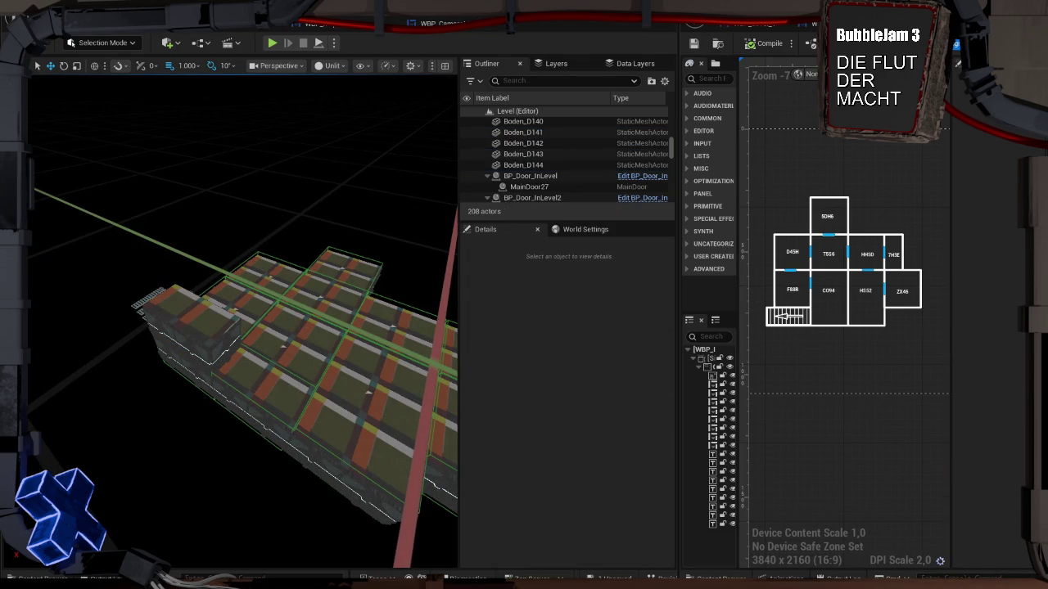
key(ctrl+s)
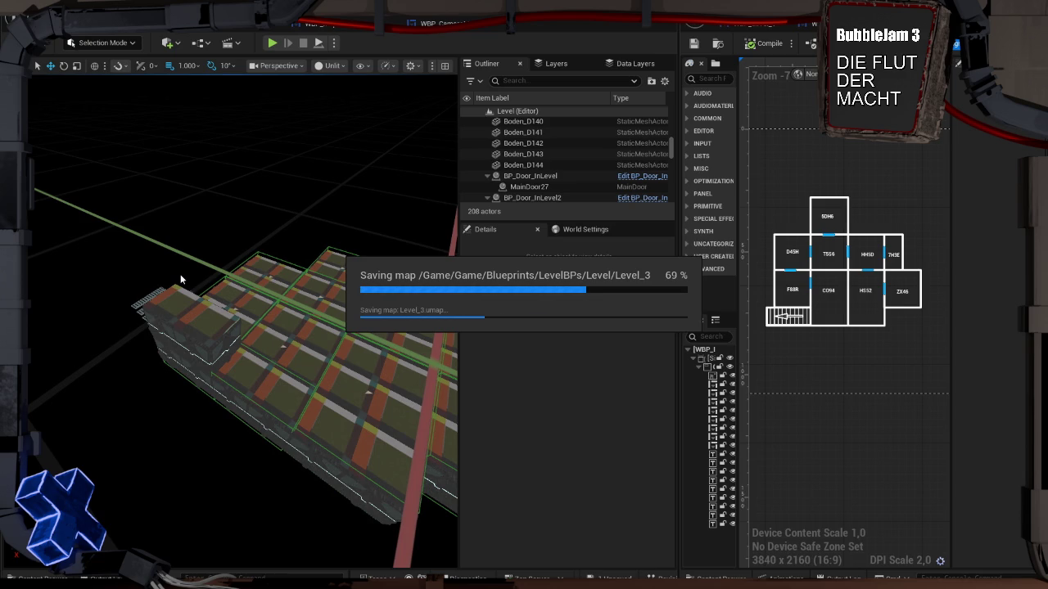
key(ctrl+space)
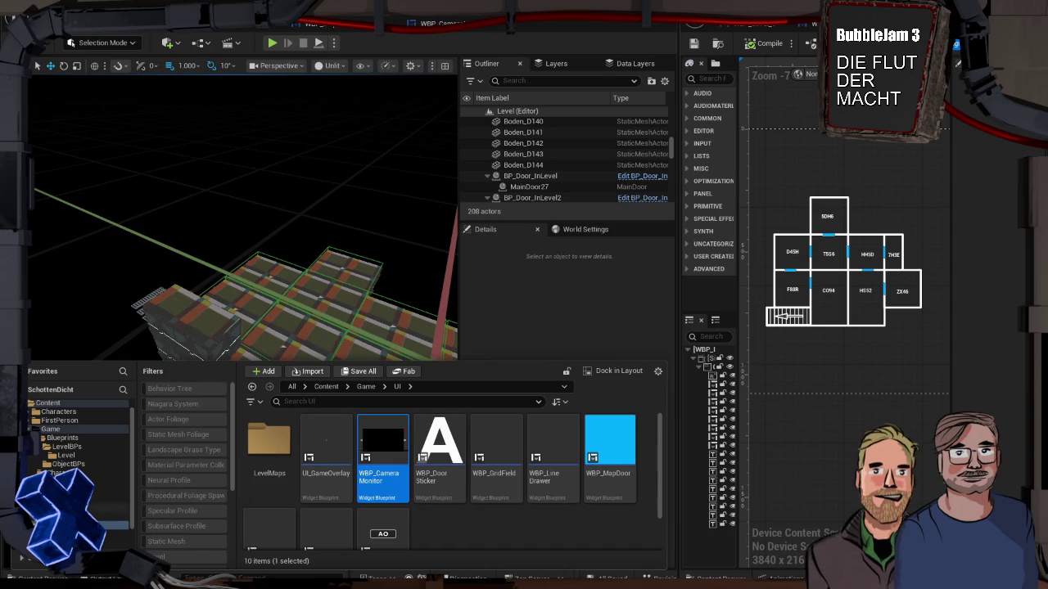
Open Level_1 from the levels folder in the Content Drawer
click(66, 455)
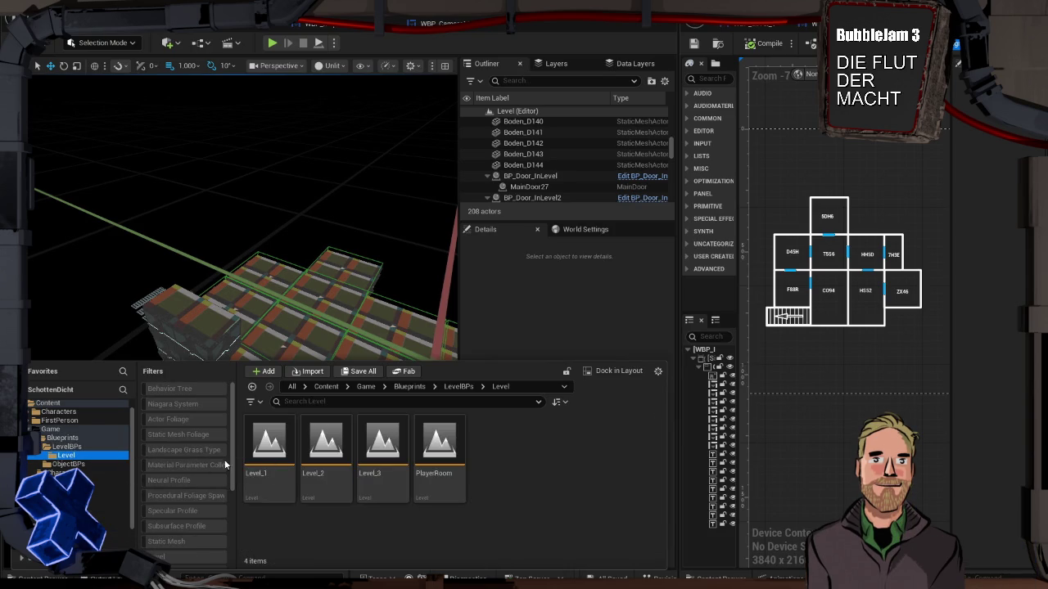
click(283, 447)
double_click(282, 447)
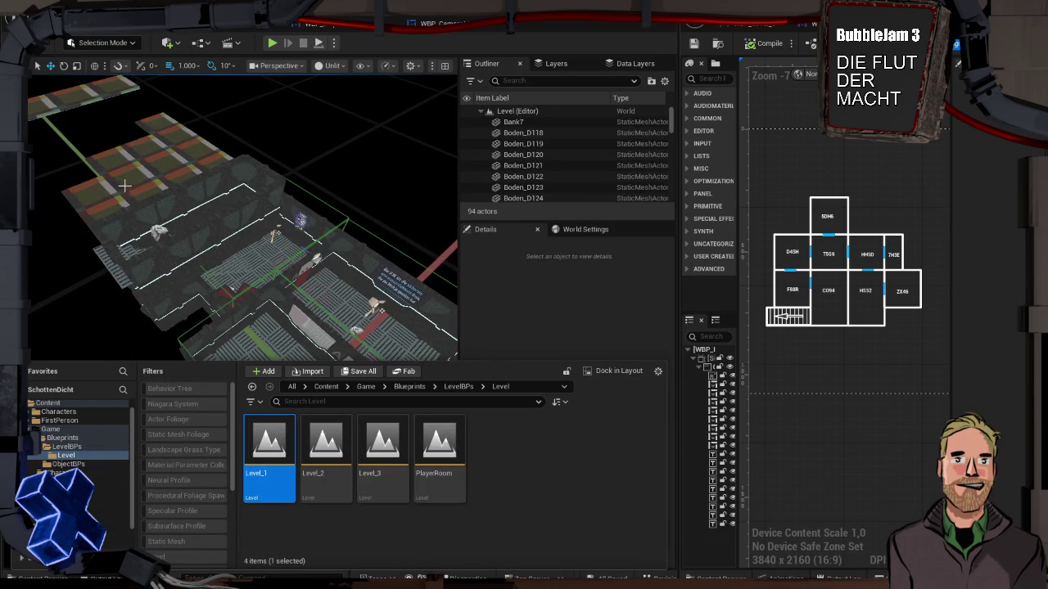
Select all Decke ceiling meshes matching the selected class and frame them in the viewport
click(127, 177)
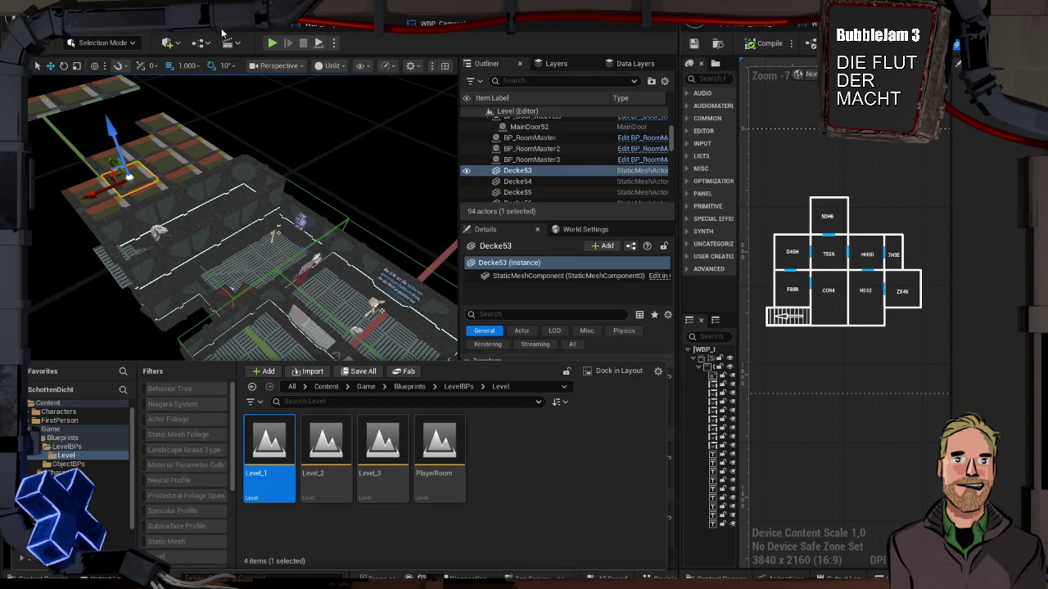
click(233, 26)
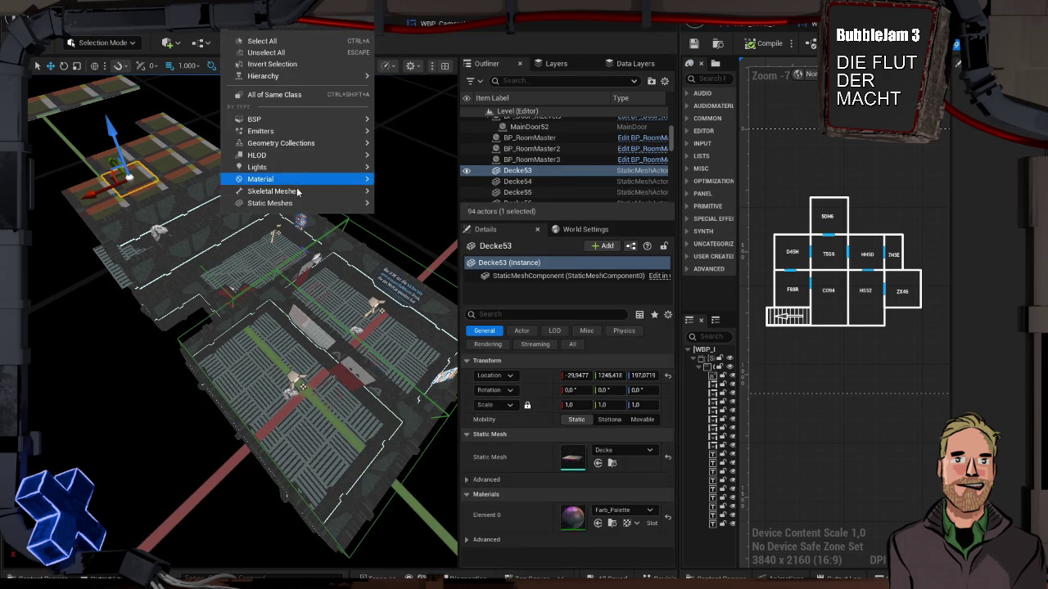
mouse_move(360, 204)
click(426, 220)
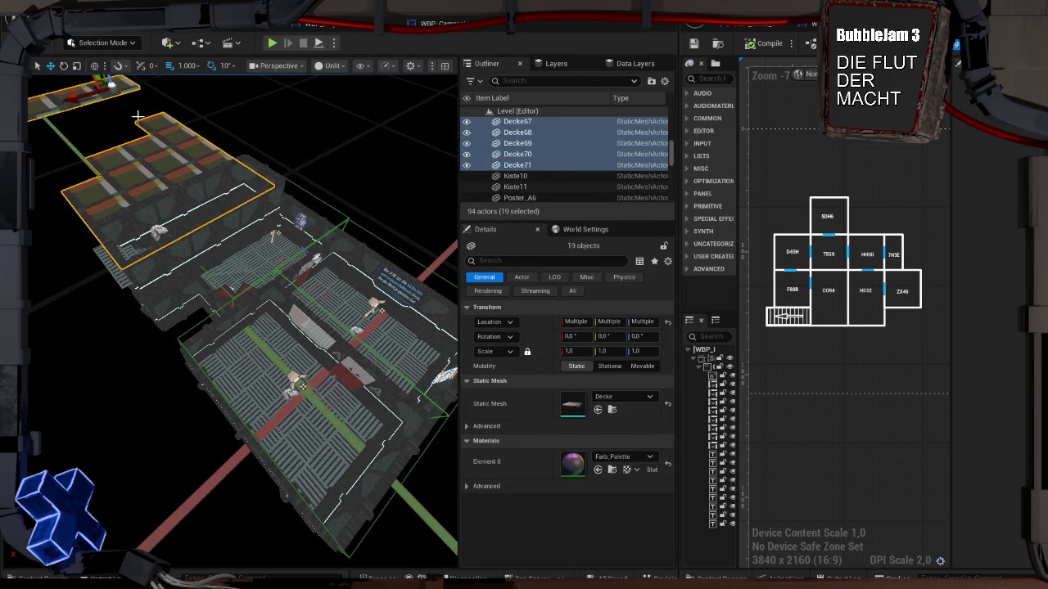
scroll(135, 168, up, 1)
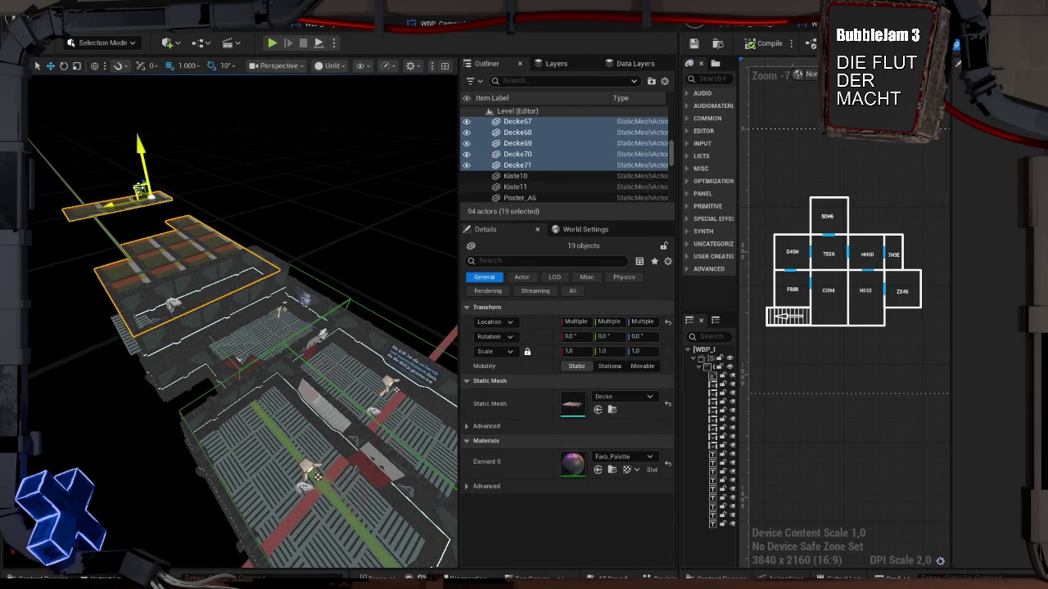
key(f)
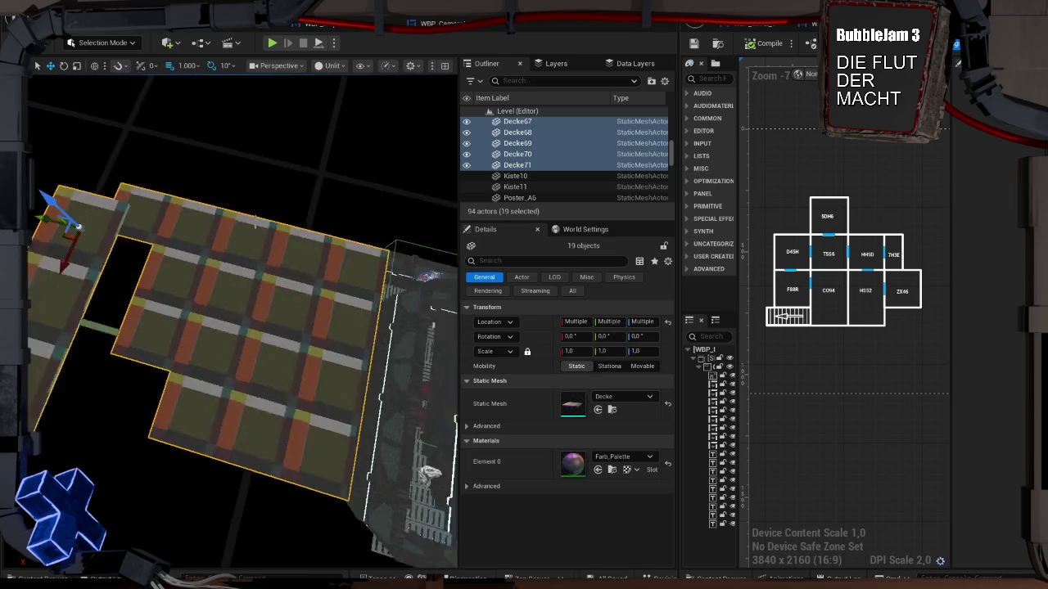
drag(202, 283, 254, 298)
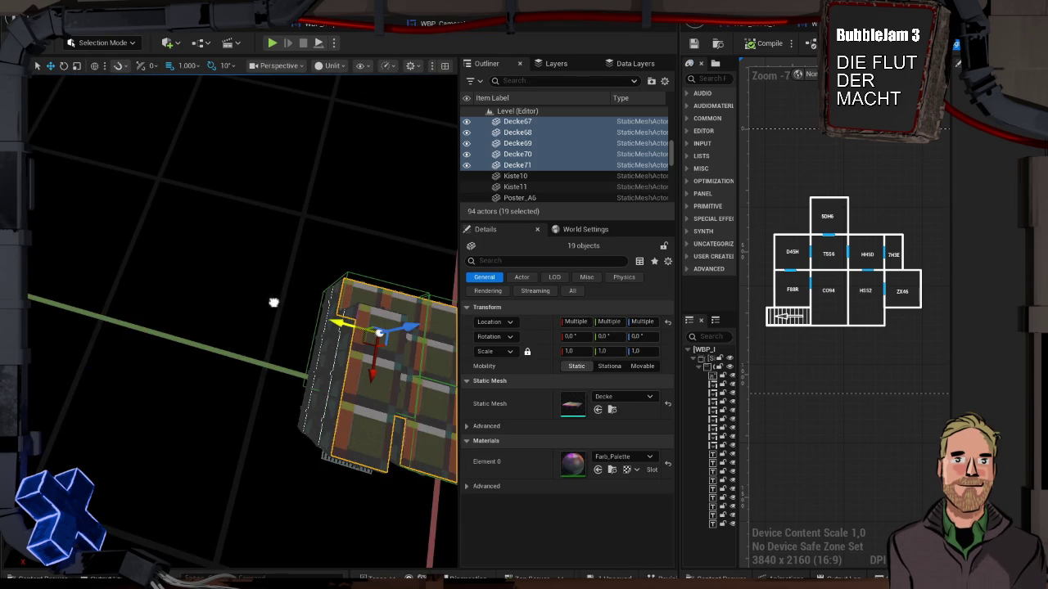
Save Level_1 and open Level_2 from the level assets
key(ctrl+s)
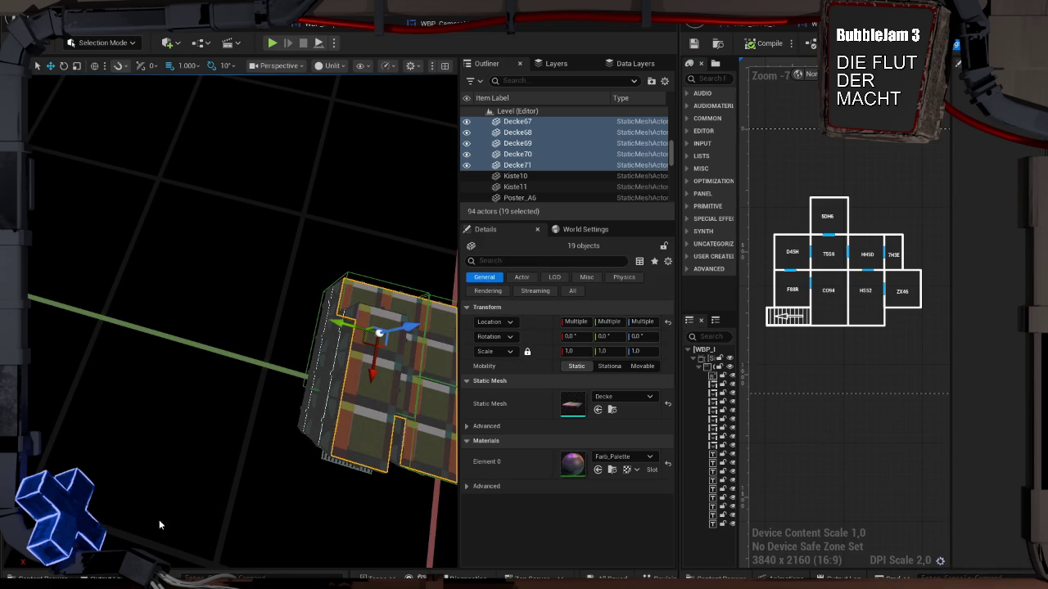
click(42, 578)
double_click(316, 419)
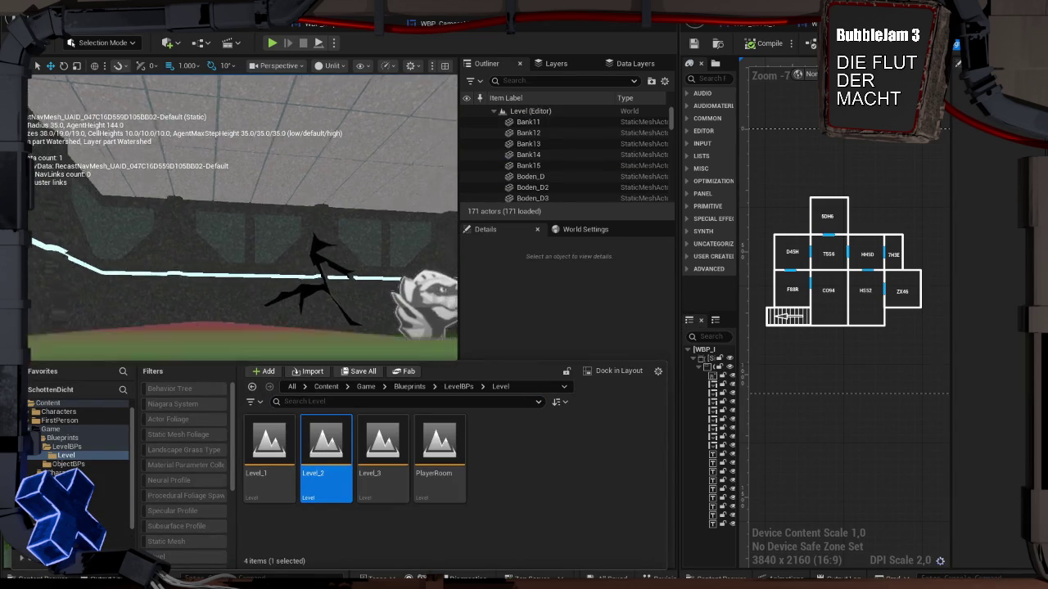
Open the Schaltraum level from the Game folder and play it in a New Editor Window (PIE)
scroll(290, 275, down, 5)
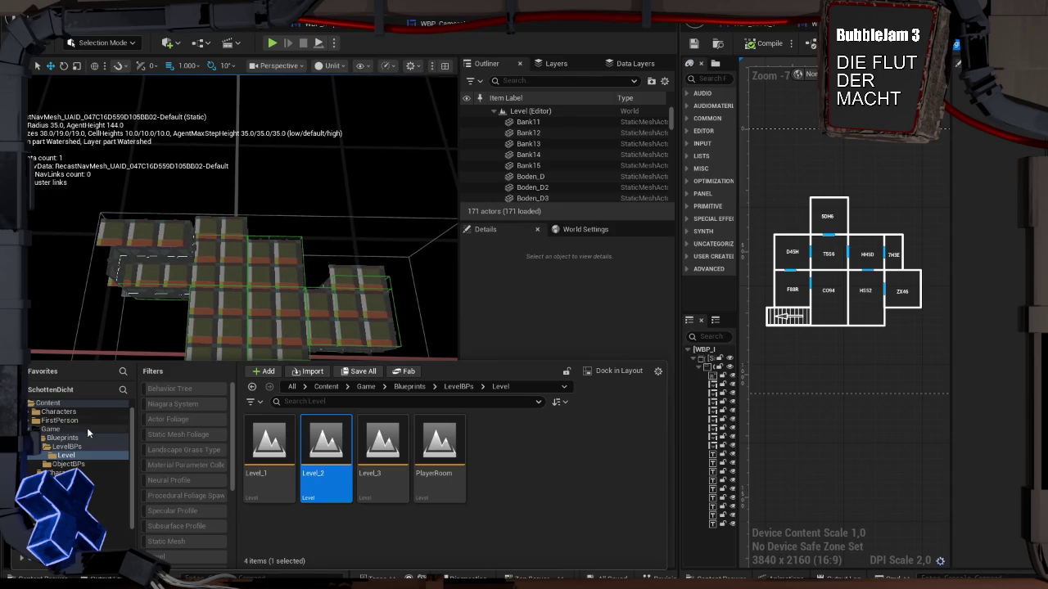
click(103, 427)
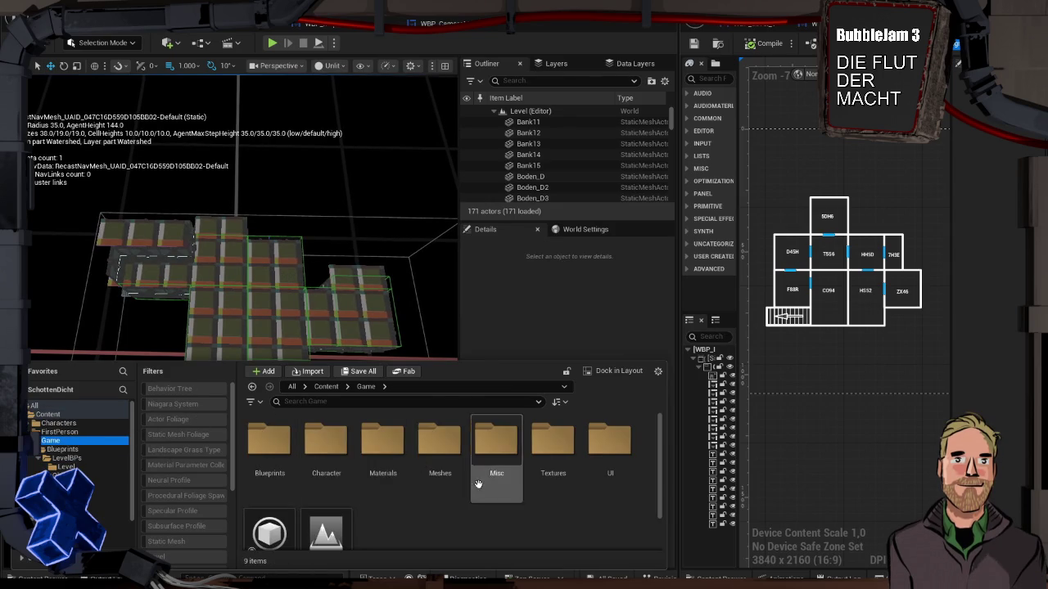
scroll(482, 487, down, 1)
double_click(319, 515)
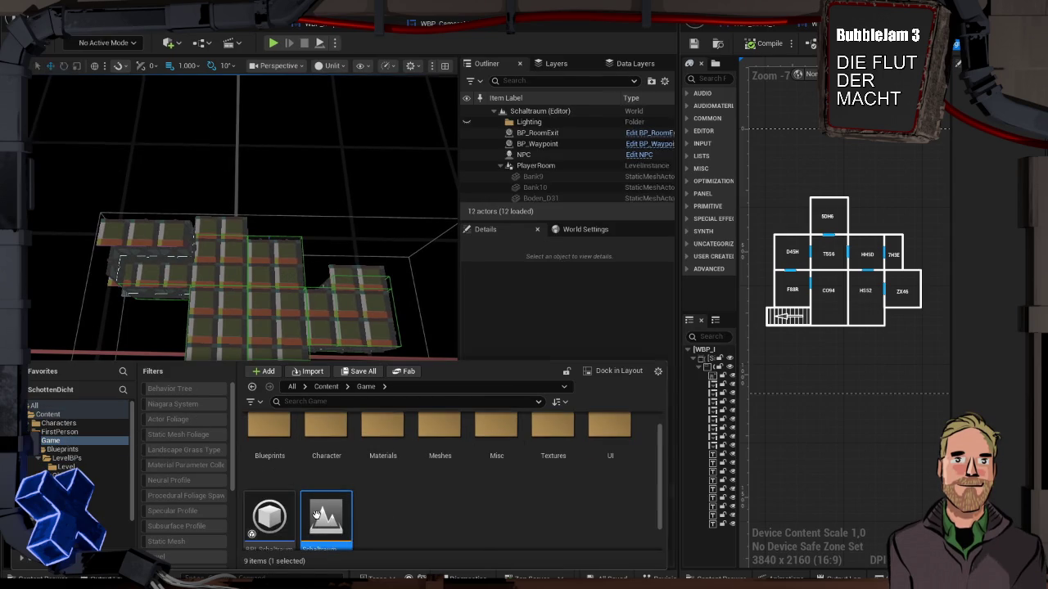
click(334, 43)
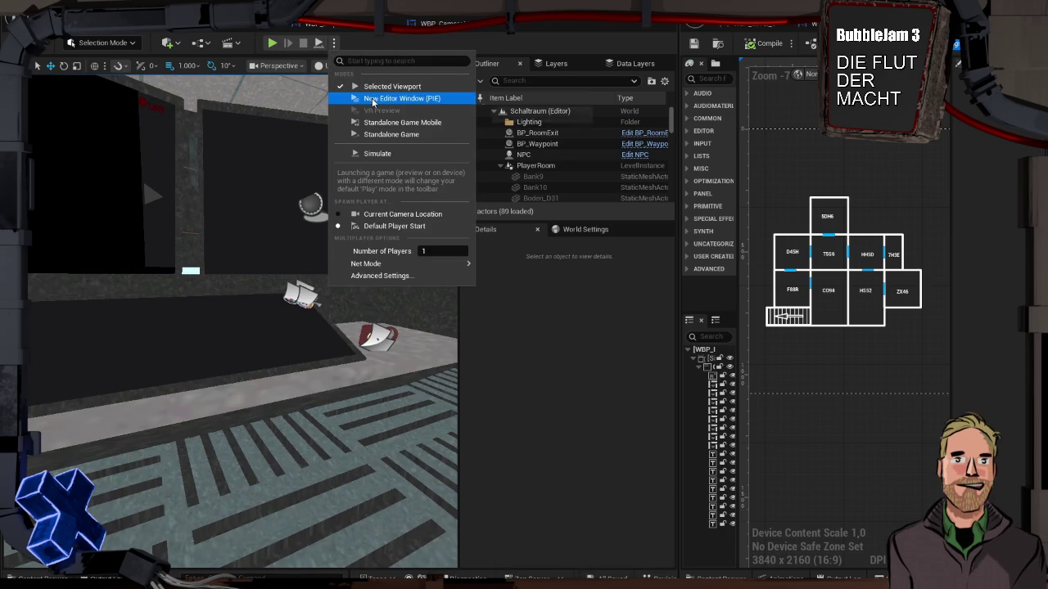
click(372, 99)
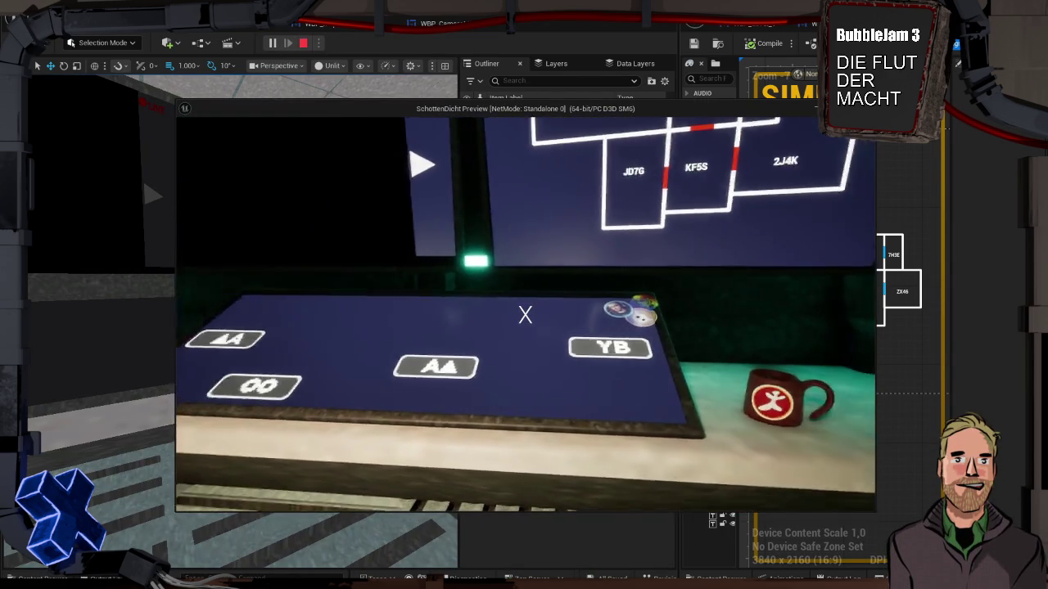
Stop and restart the Schaltraum play session four times with Esc and Alt+P, then end it
key(Escape)
key(alt+p)
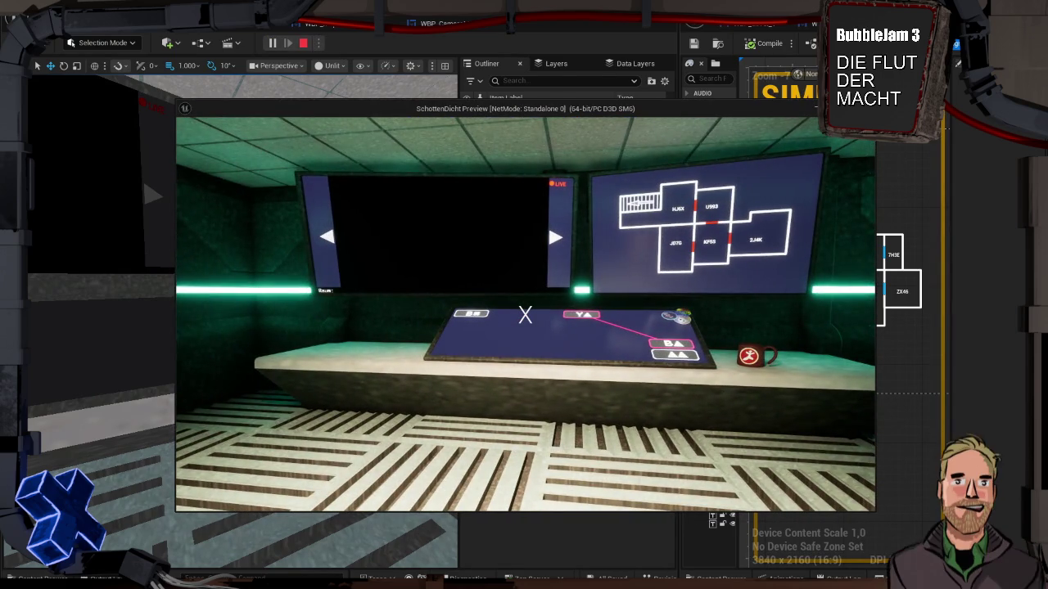
key(Escape)
key(alt+p)
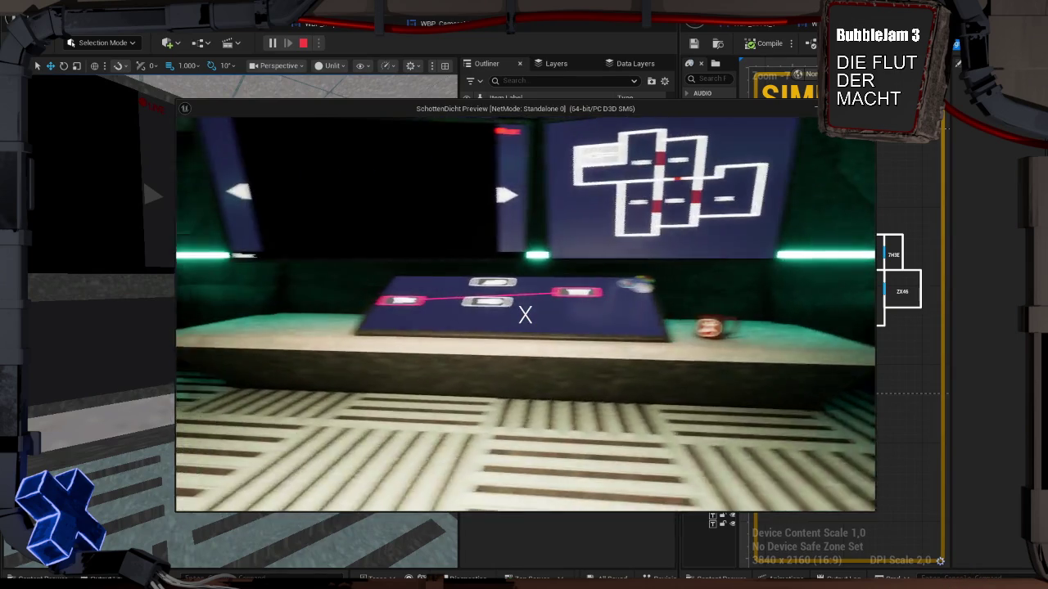
key(Escape)
key(alt+p)
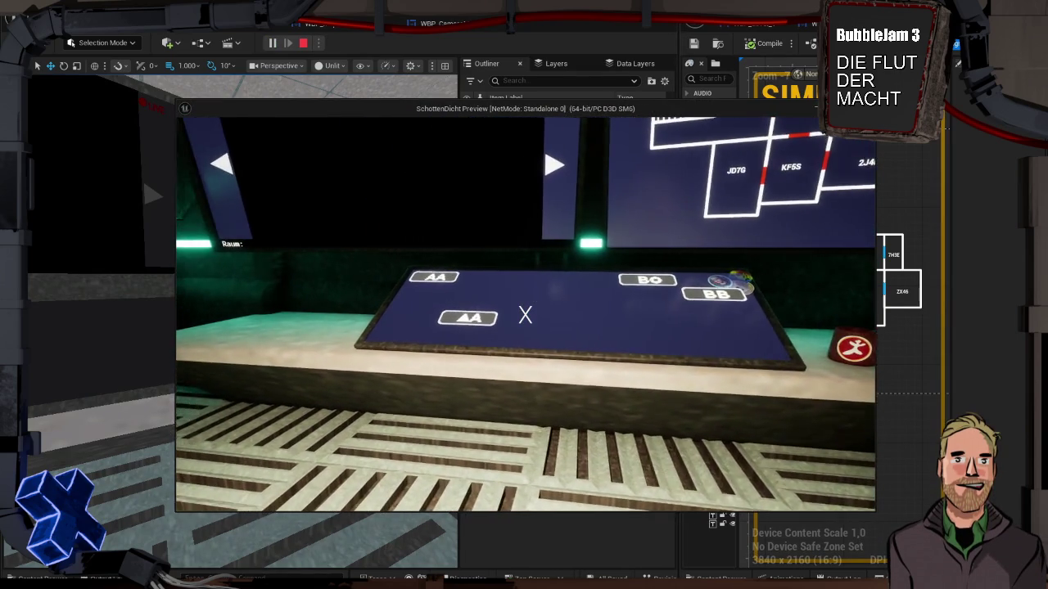
key(Escape)
key(alt+p)
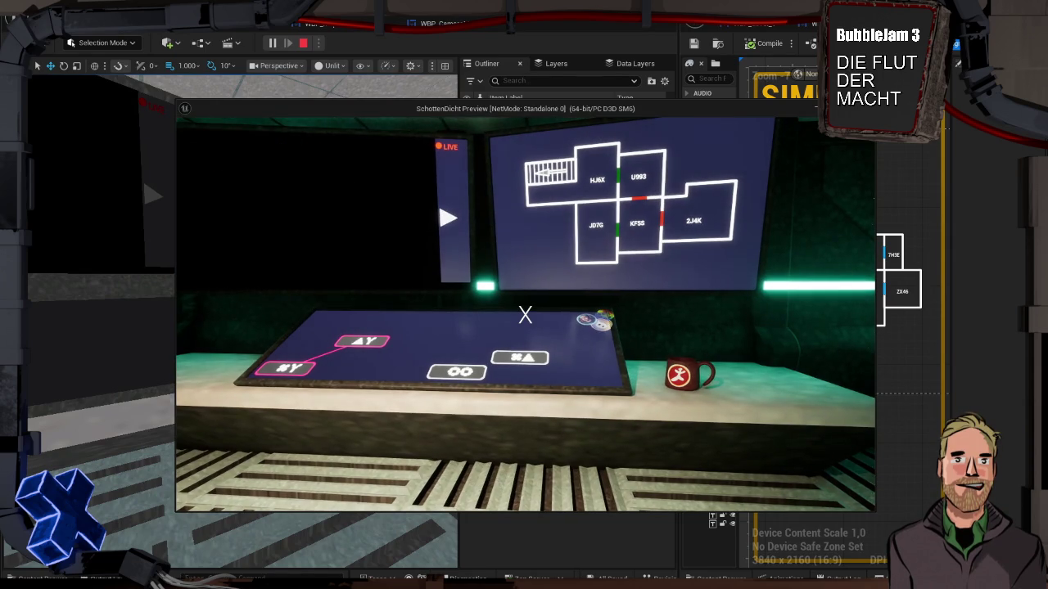
key(Escape)
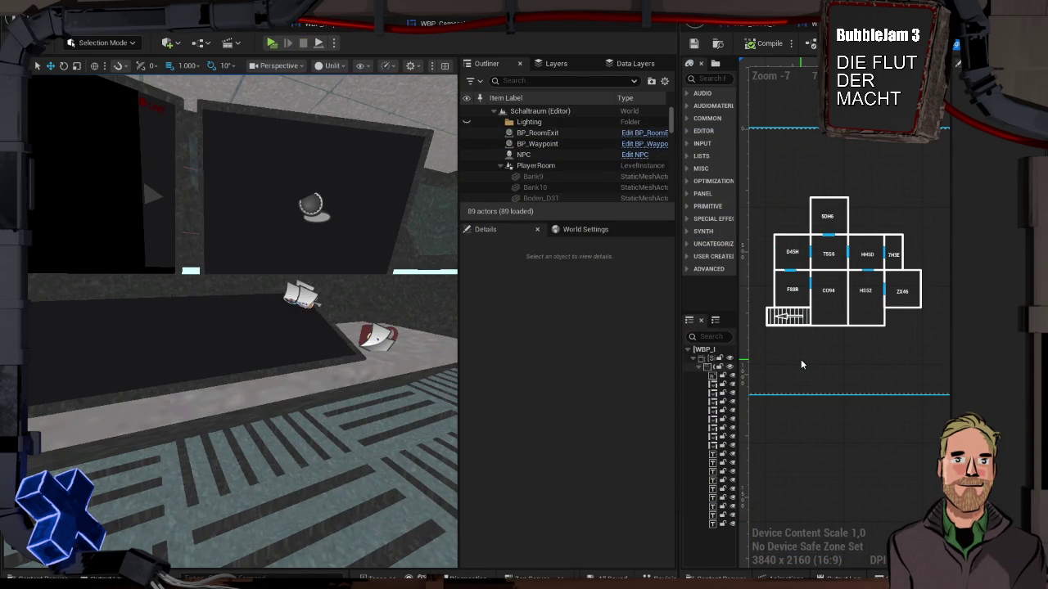
Switch to GitHub Desktop, shift its window left, and review the changed files list
key(alt+Tab)
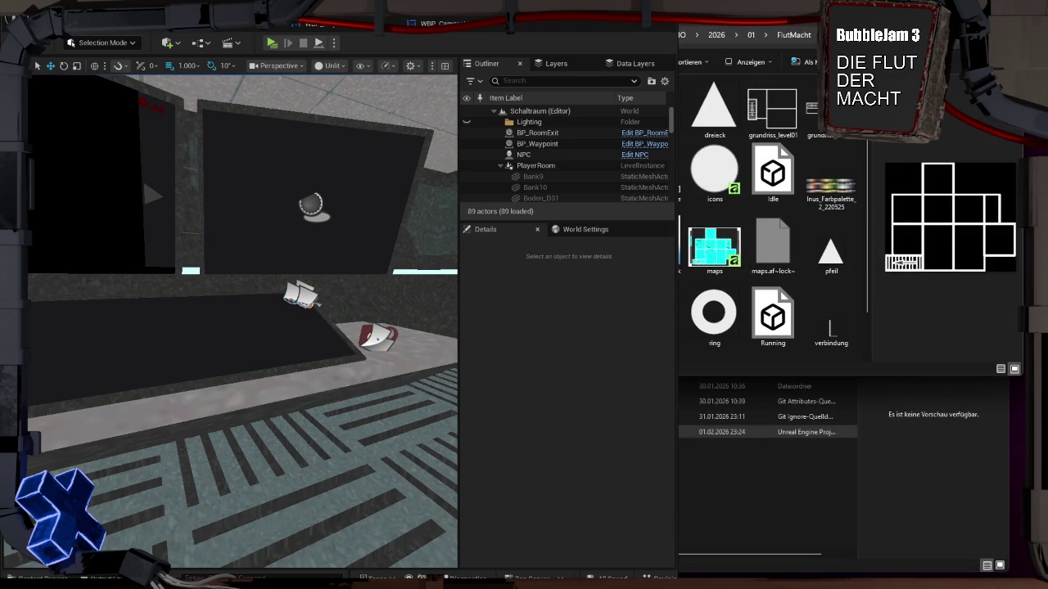
key(alt+Tab)
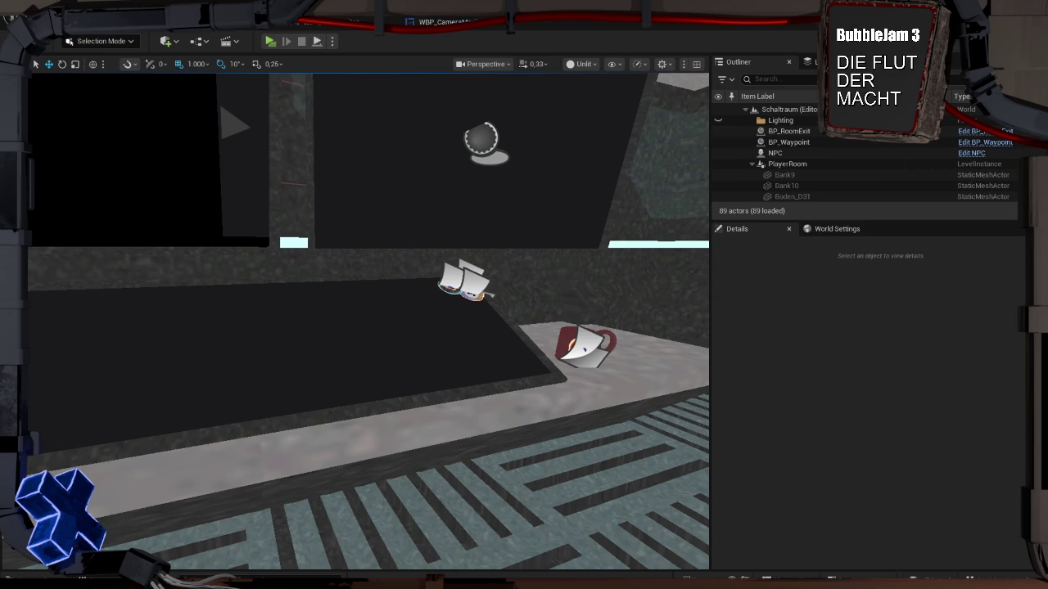
key(alt+Tab)
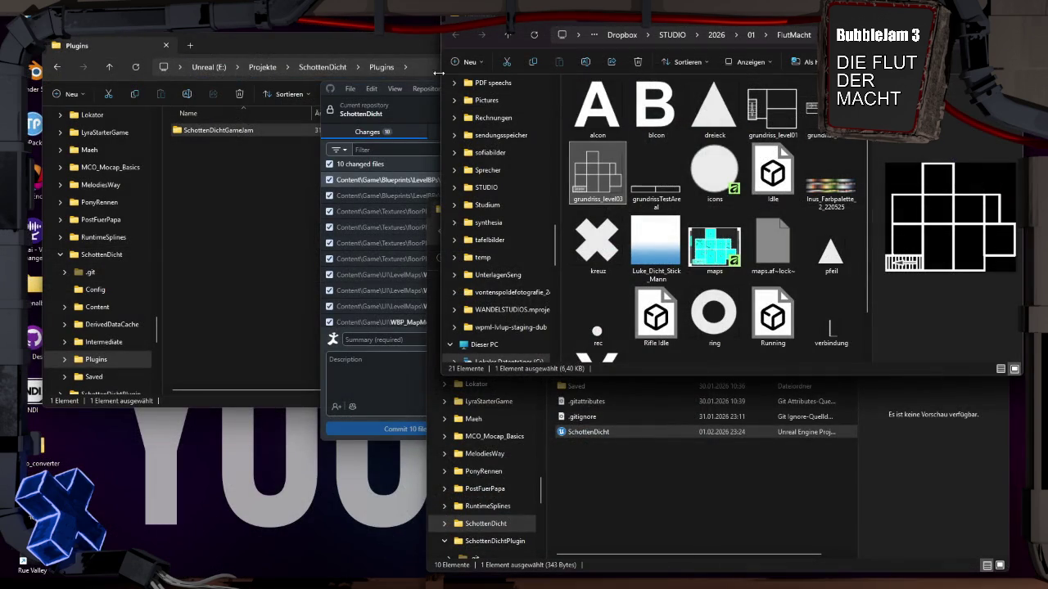
click(412, 107)
click(449, 109)
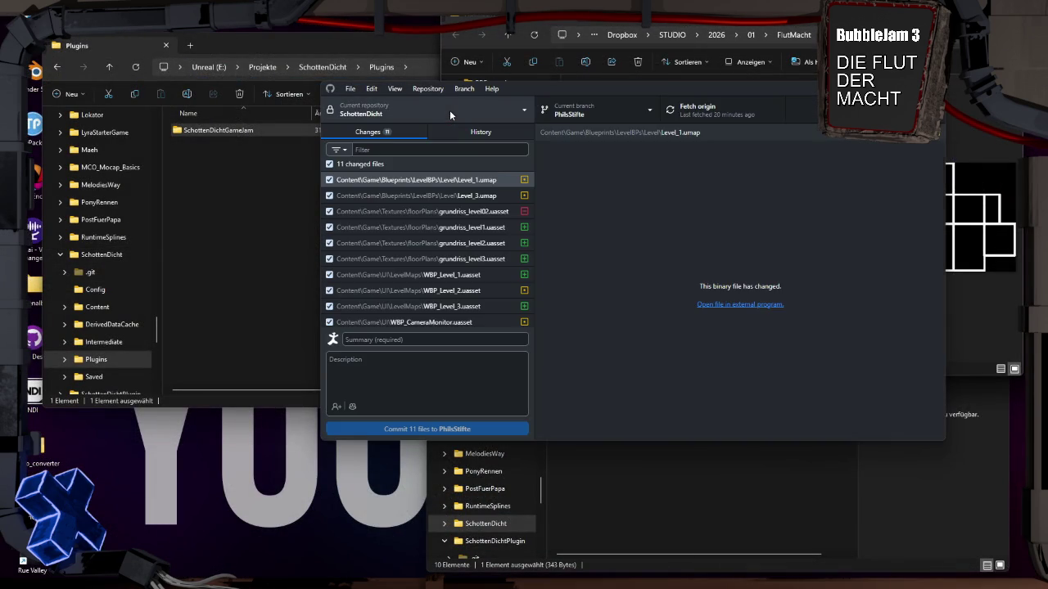
drag(550, 92, 414, 95)
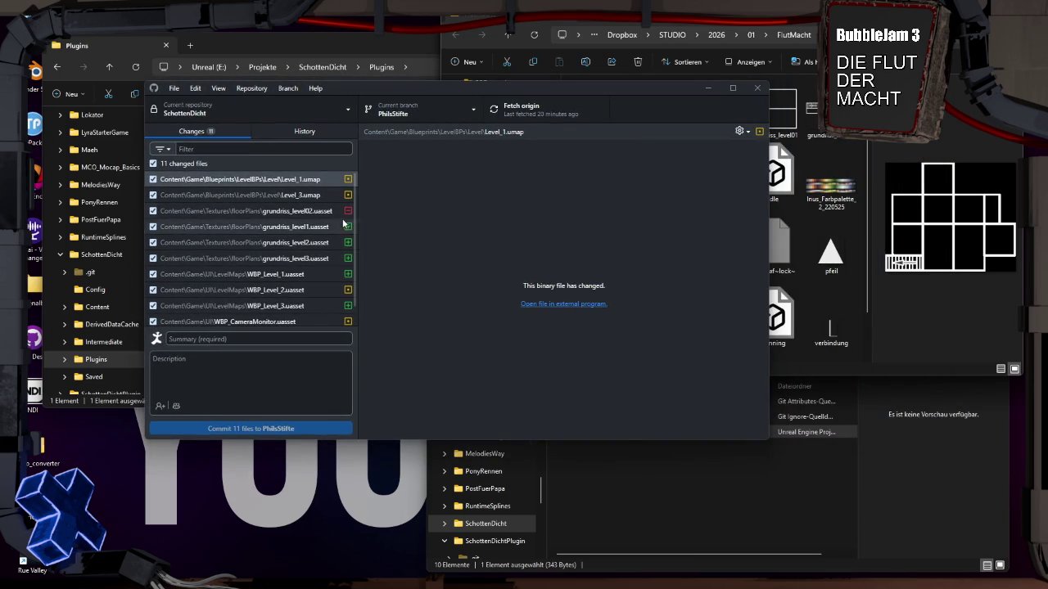
scroll(309, 227, down, 1)
scroll(305, 241, up, 1)
Commit the 11 changed files with the summary 'Level eingerichtet' and push to origin
click(254, 339)
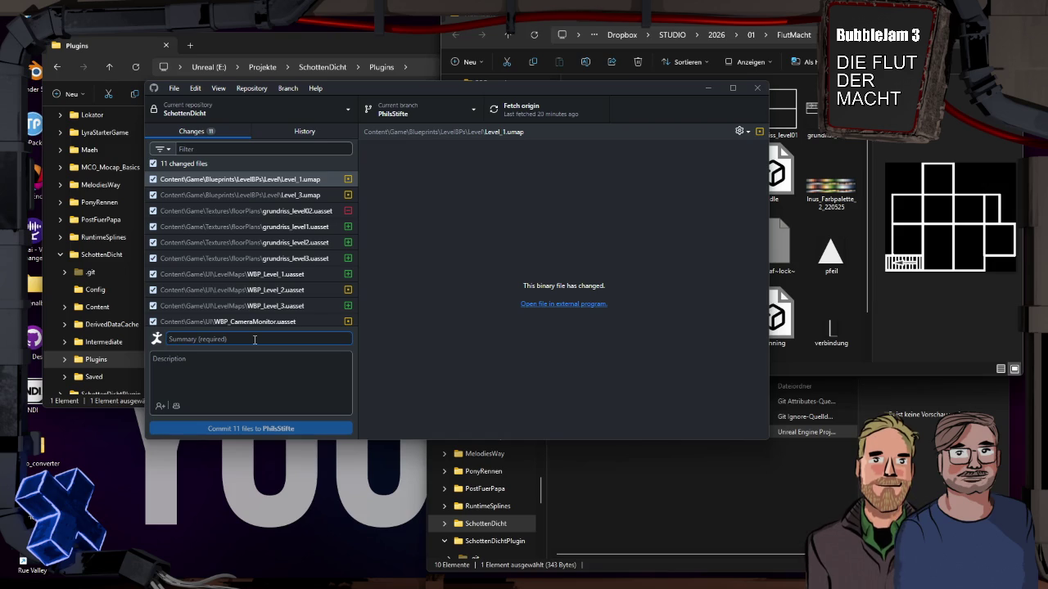
text(Level eingerichtet)
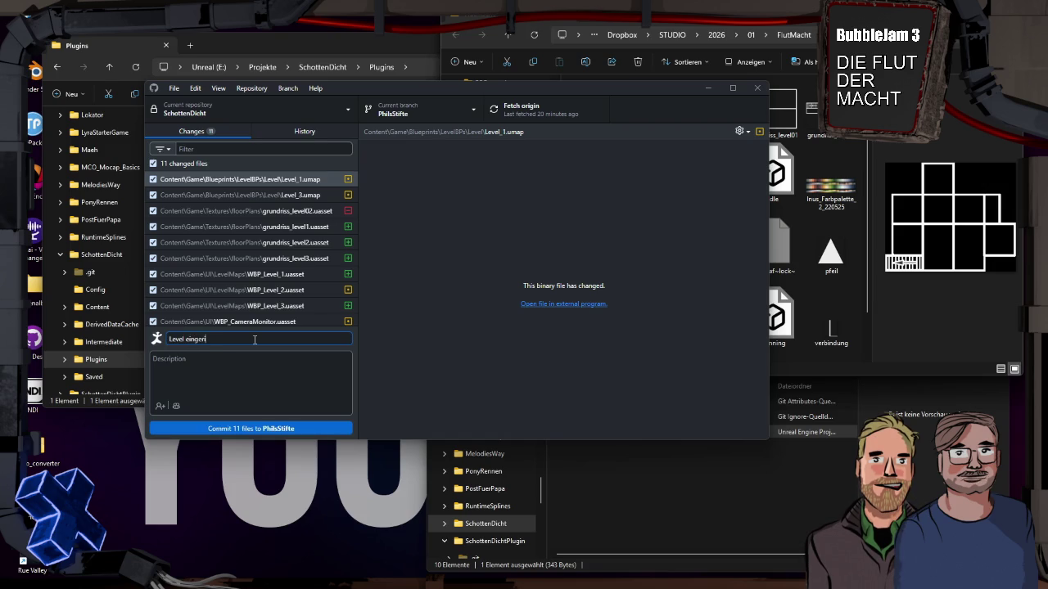
click(285, 426)
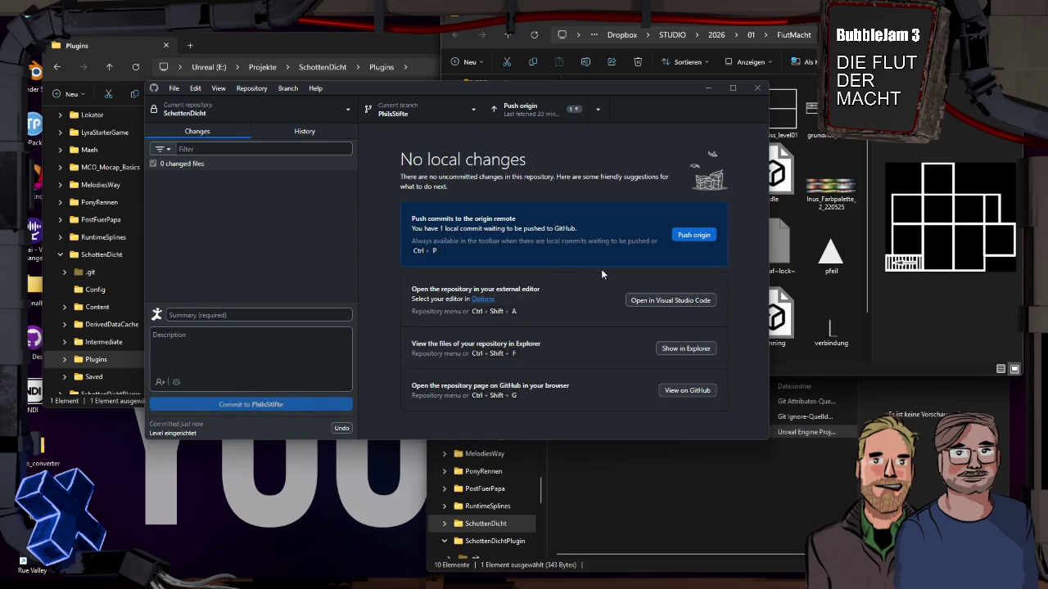
click(690, 236)
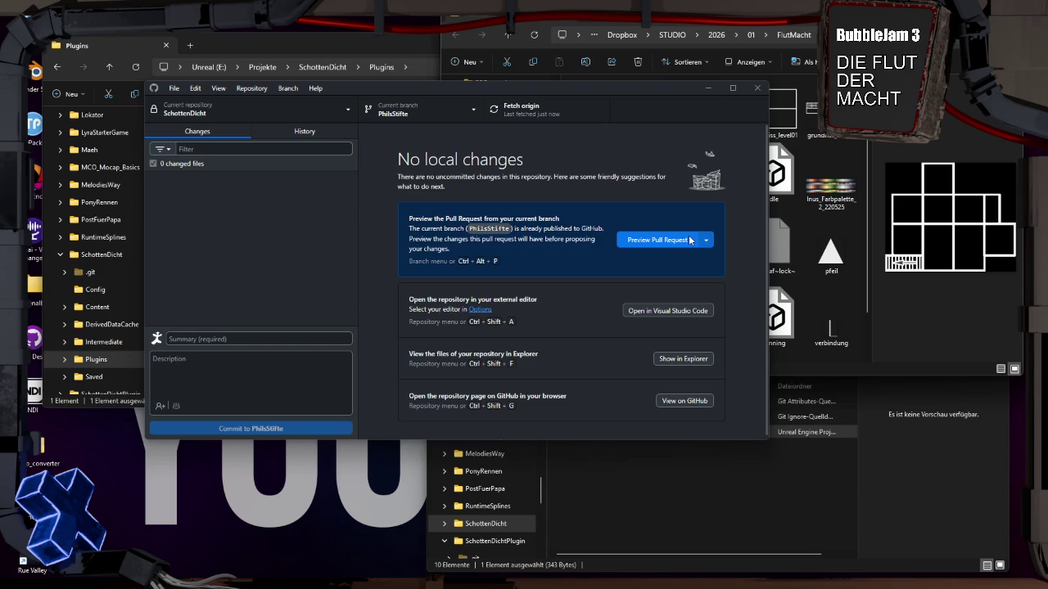
Bring the Plugins folder window forward and close it
click(224, 45)
click(611, 41)
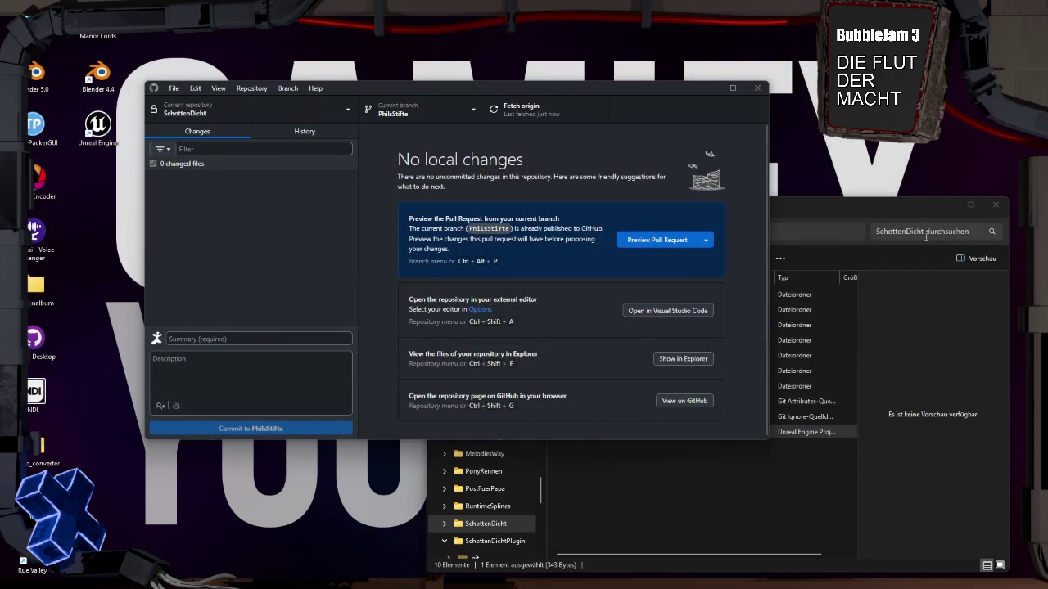
Drag the SchottenDicht folder window in front of GitHub Desktop
drag(862, 211, 867, 164)
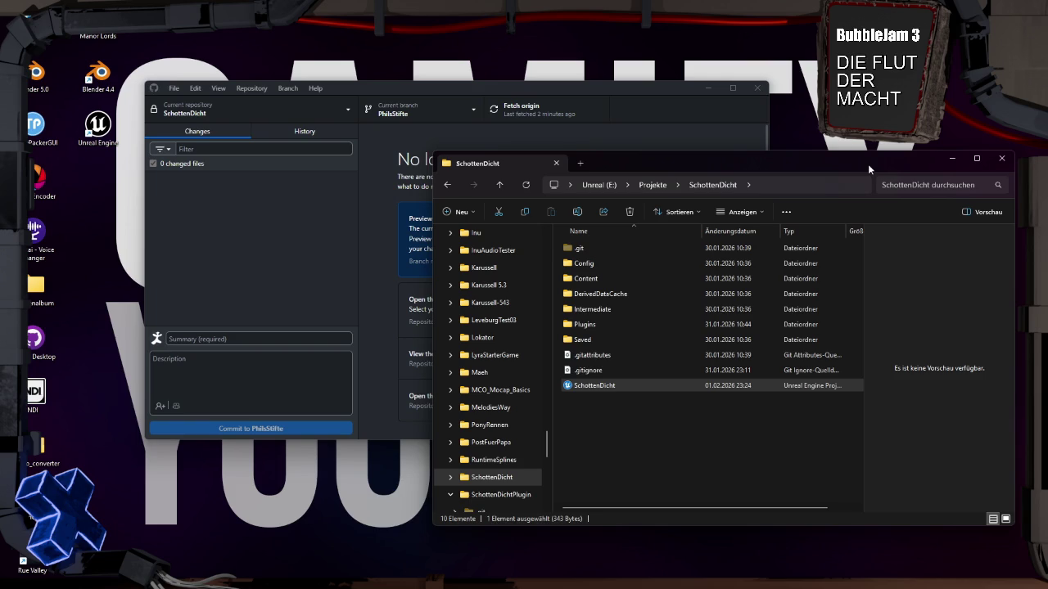
Launch SchottenDicht.uproject in Unreal Engine and close the project folder window
double_click(628, 385)
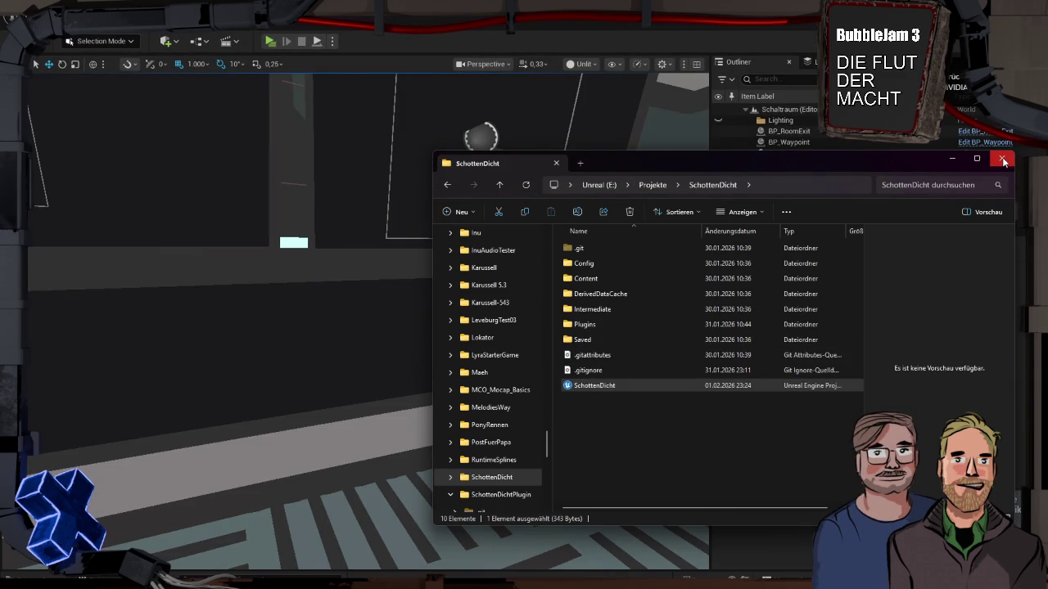
click(1000, 158)
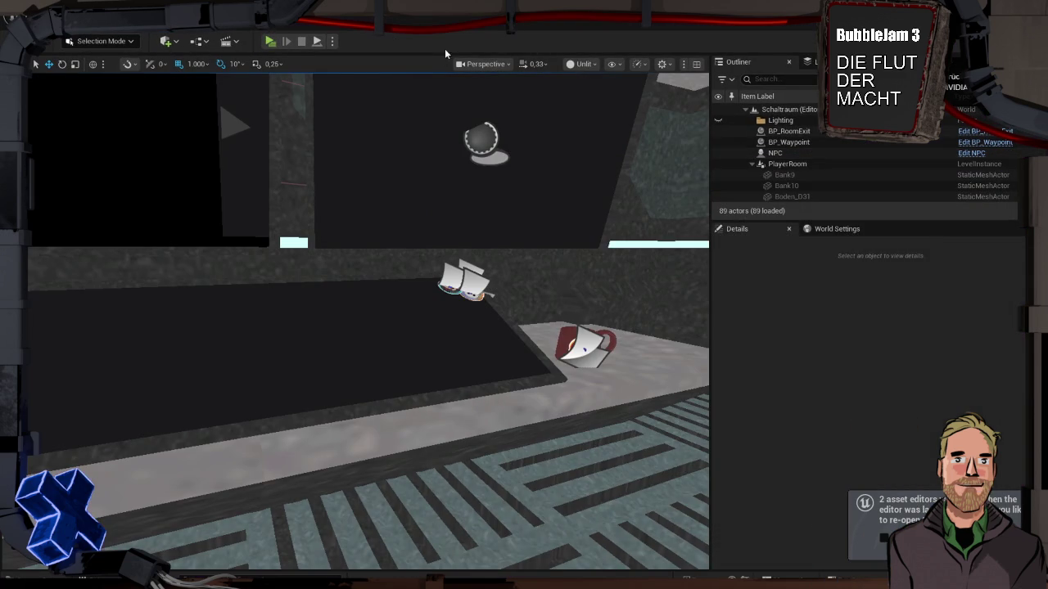
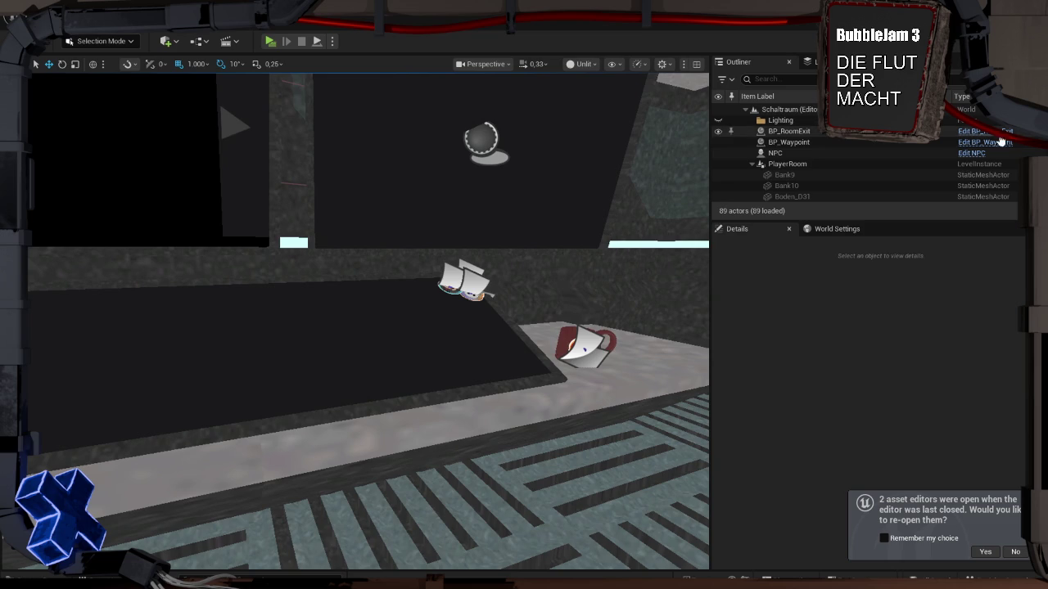
Frame the room and desk in the viewport and bring up the Content Browser drawer
drag(610, 297, 593, 348)
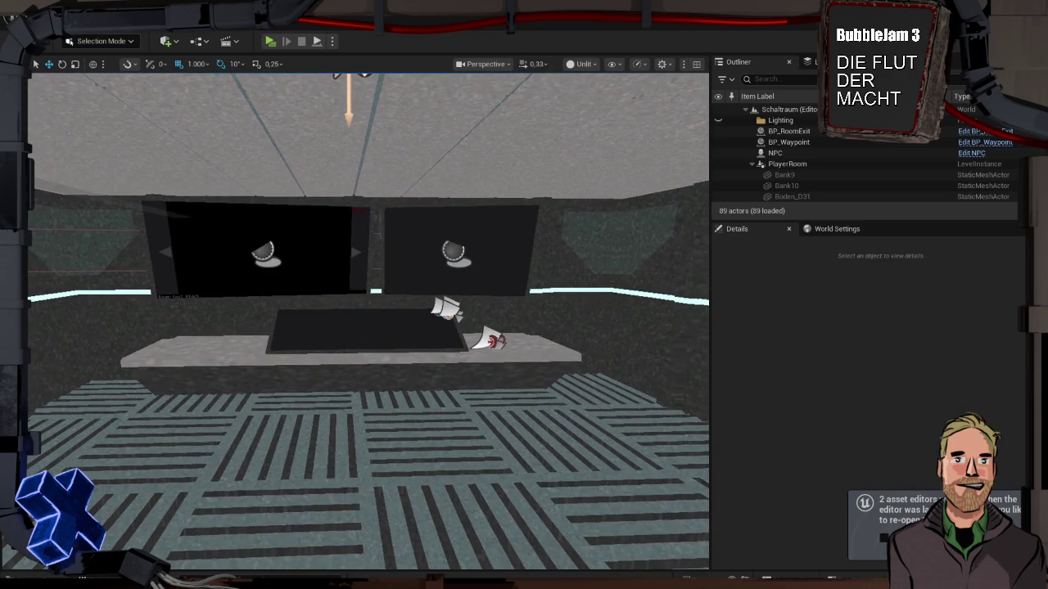
drag(609, 311, 609, 273)
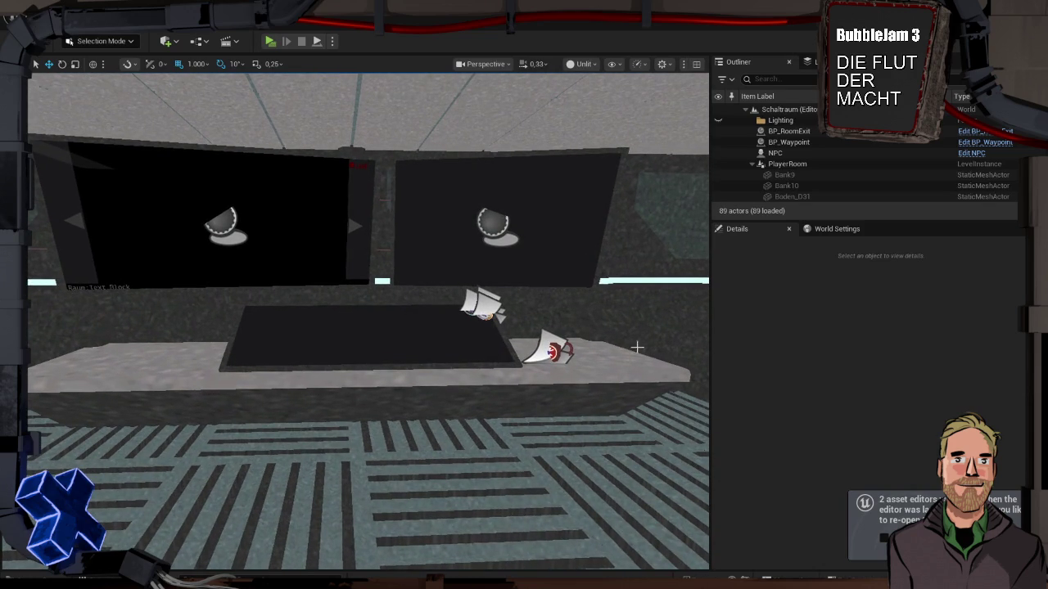
key(ctrl+space)
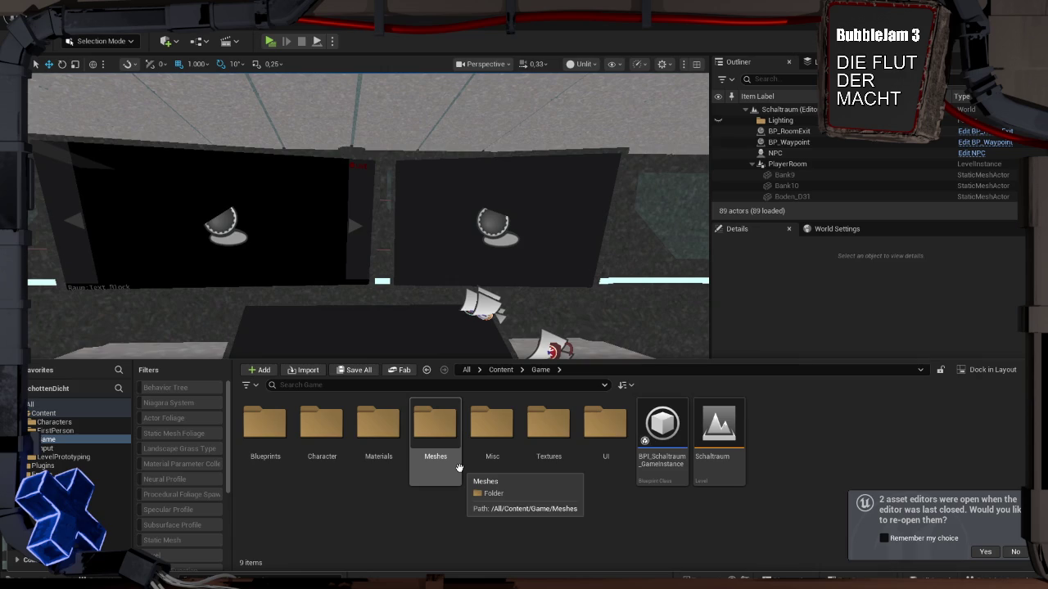
Open the Blueprints folder in the Content Browser
double_click(268, 446)
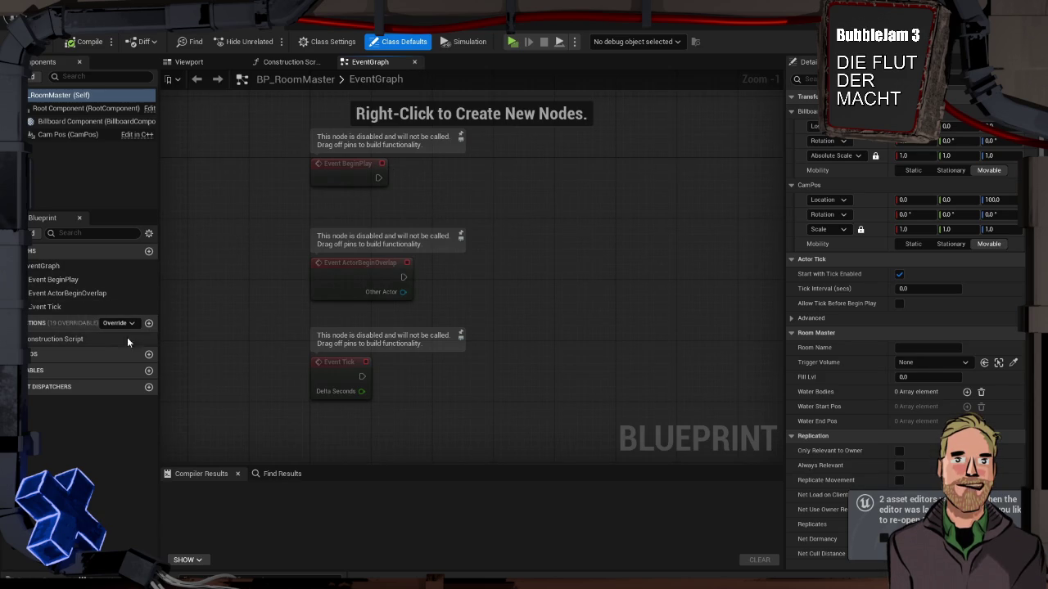
Add a new Integer variable with a name ending in InRoom to BP_RoomMaster
click(148, 370)
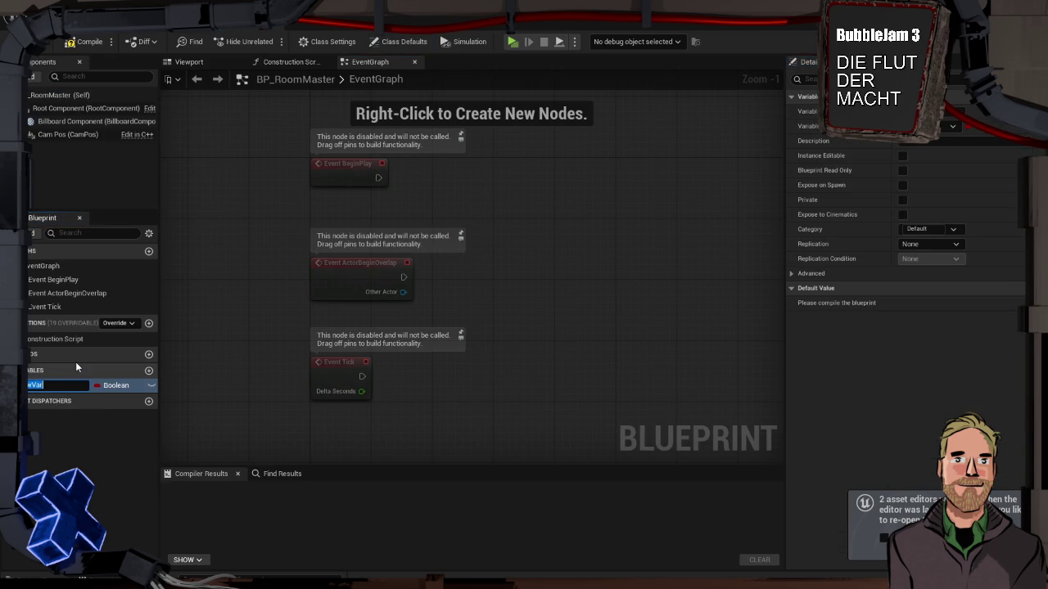
text(C)
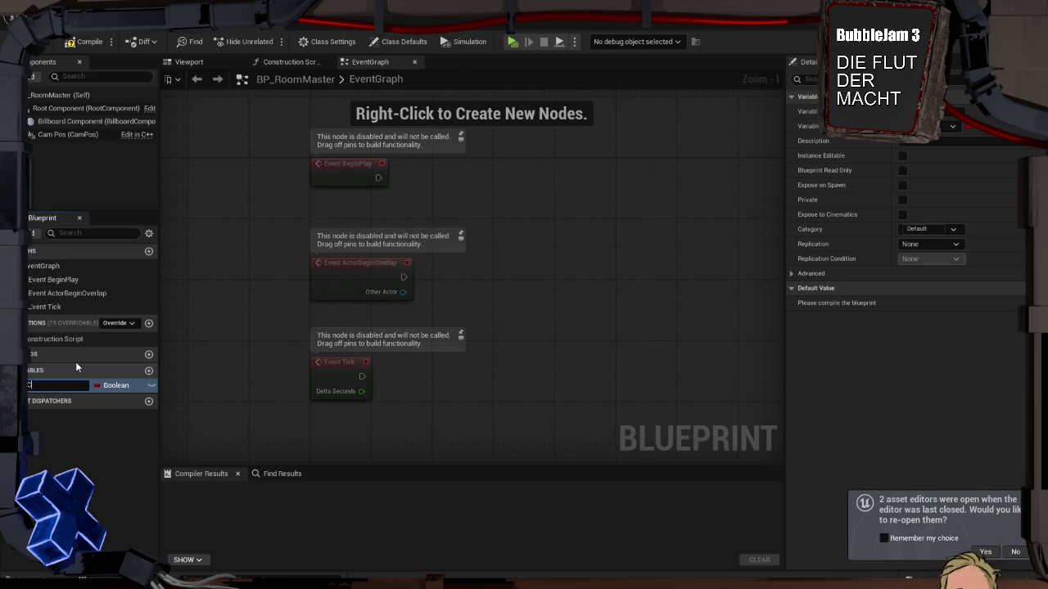
text(_)
key(BackSpace)
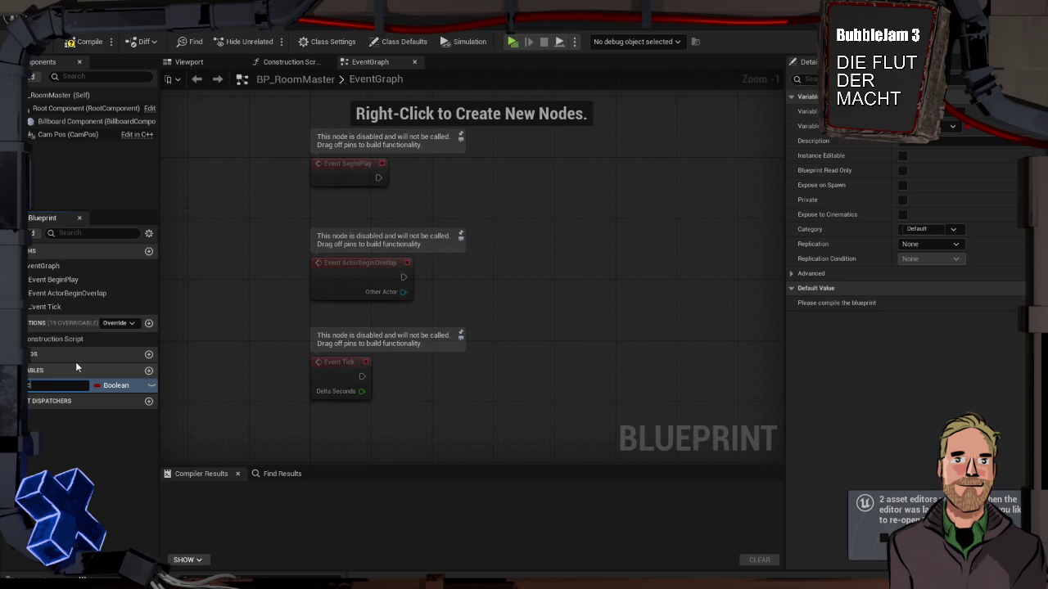
text(InRoom)
key(Return)
click(135, 385)
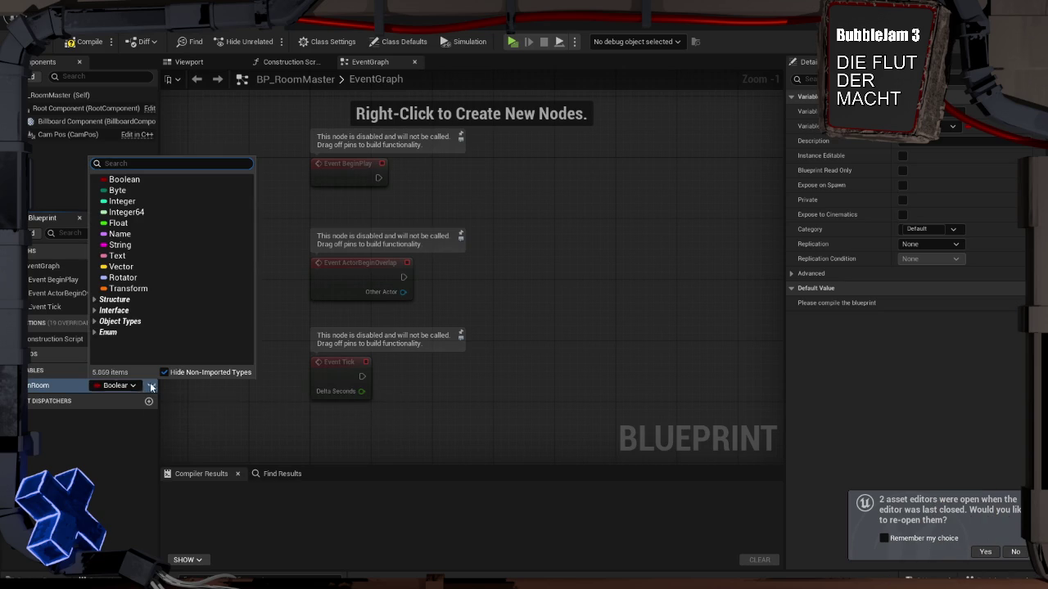
click(142, 203)
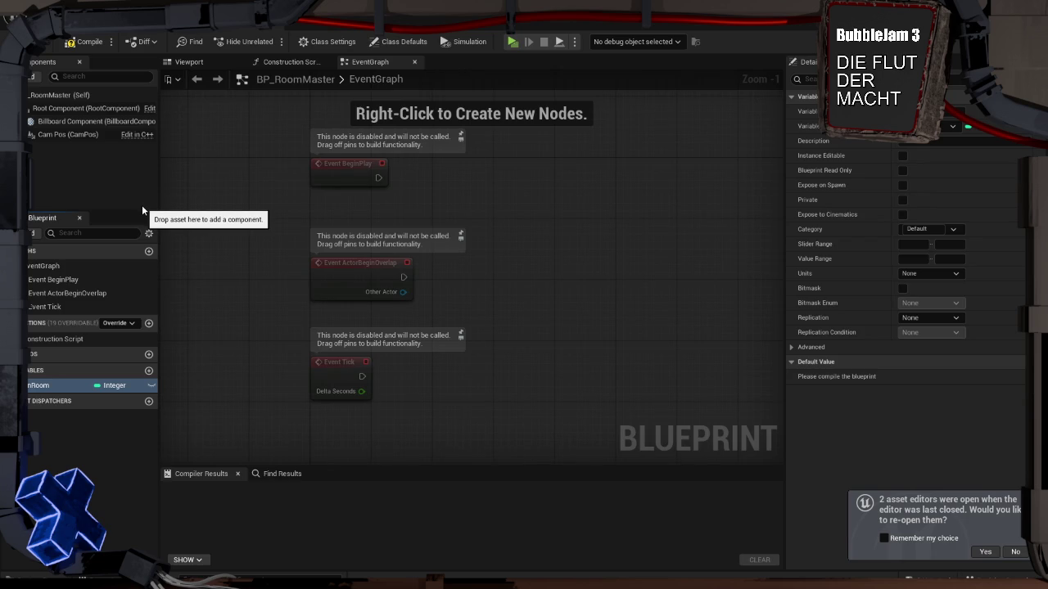
click(73, 437)
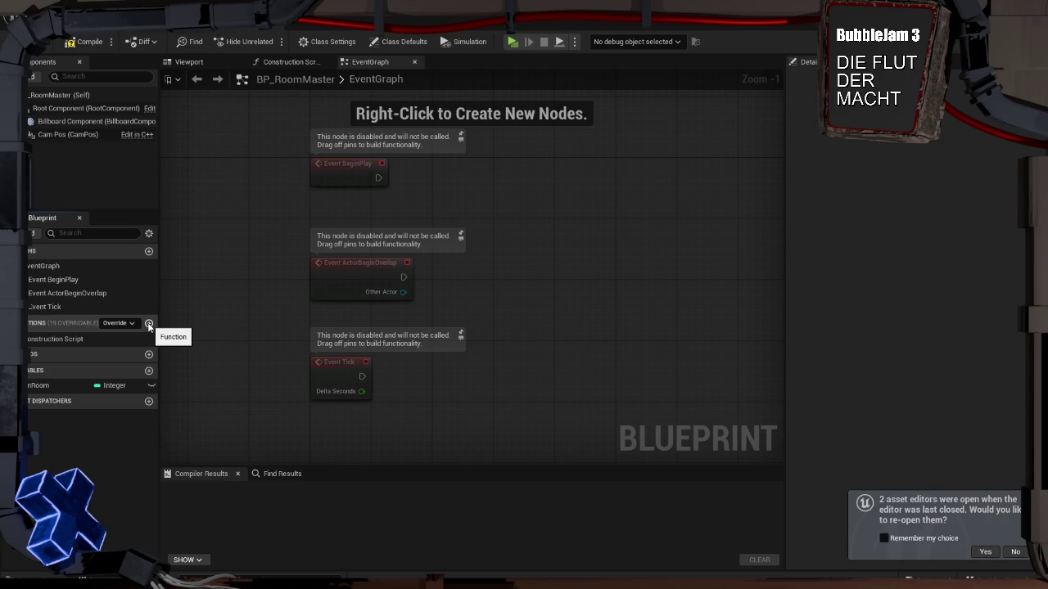
Create a function named SpawnNpcOfSpecificAmount and frame its entry node in the graph
click(148, 323)
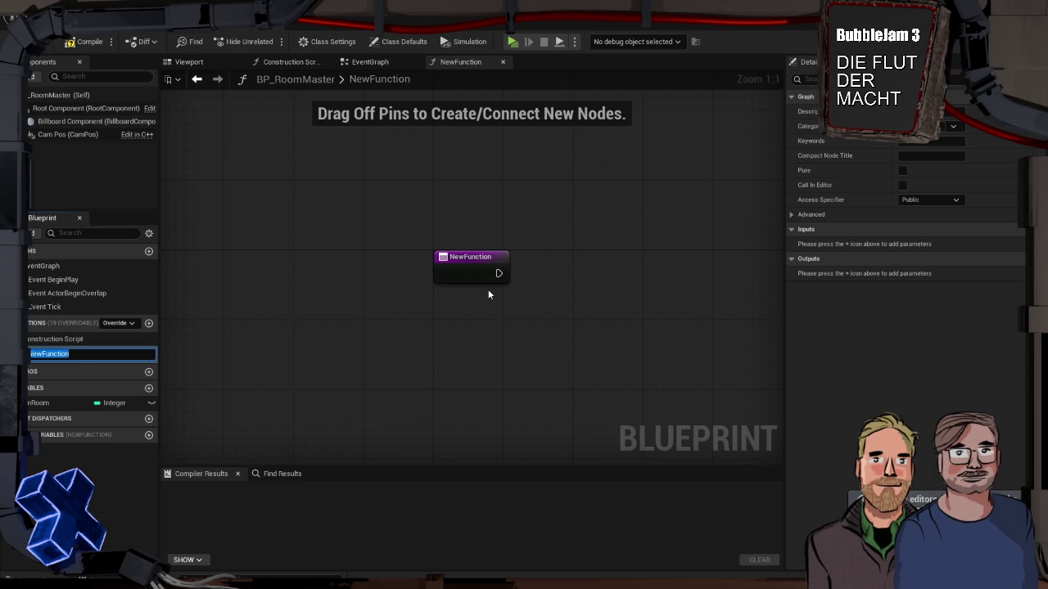
text(Set)
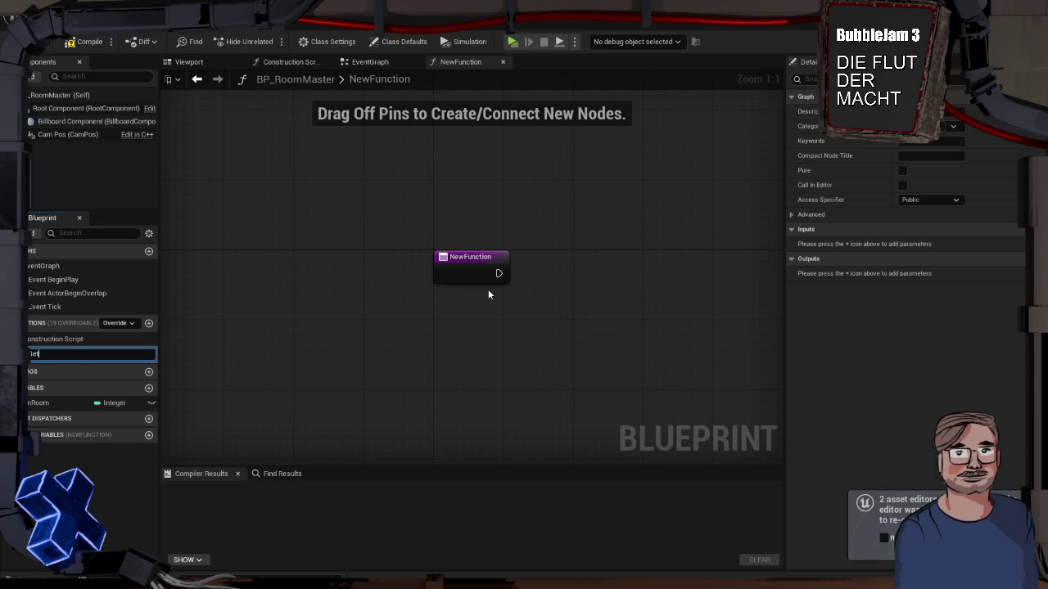
text(N)
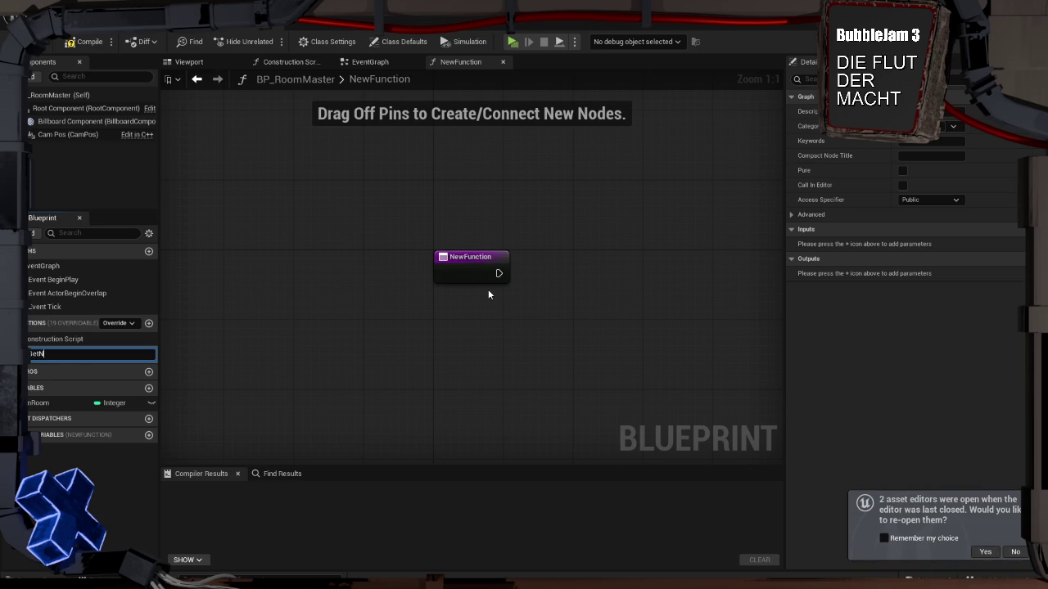
text(pcIn)
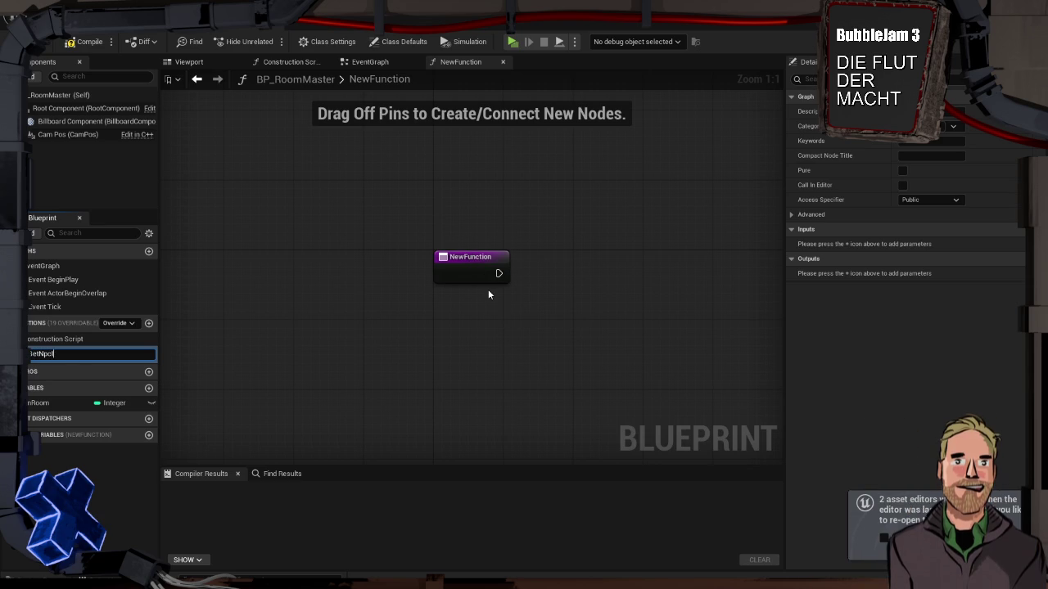
key(BackSpace)
key(BackSpace)
key(BackSpace)
key(BackSpace)
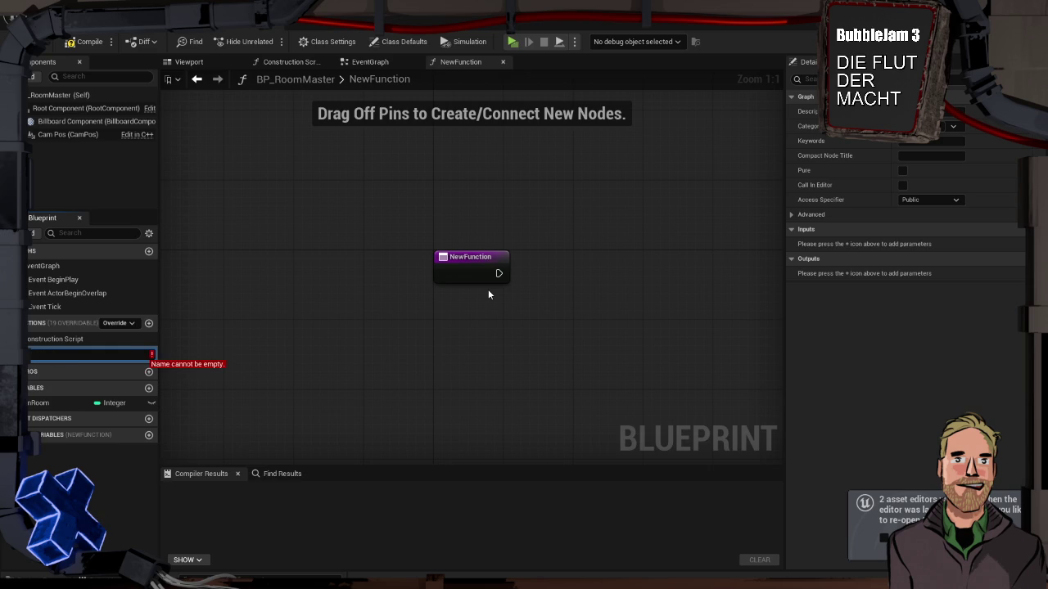
text(Spawn)
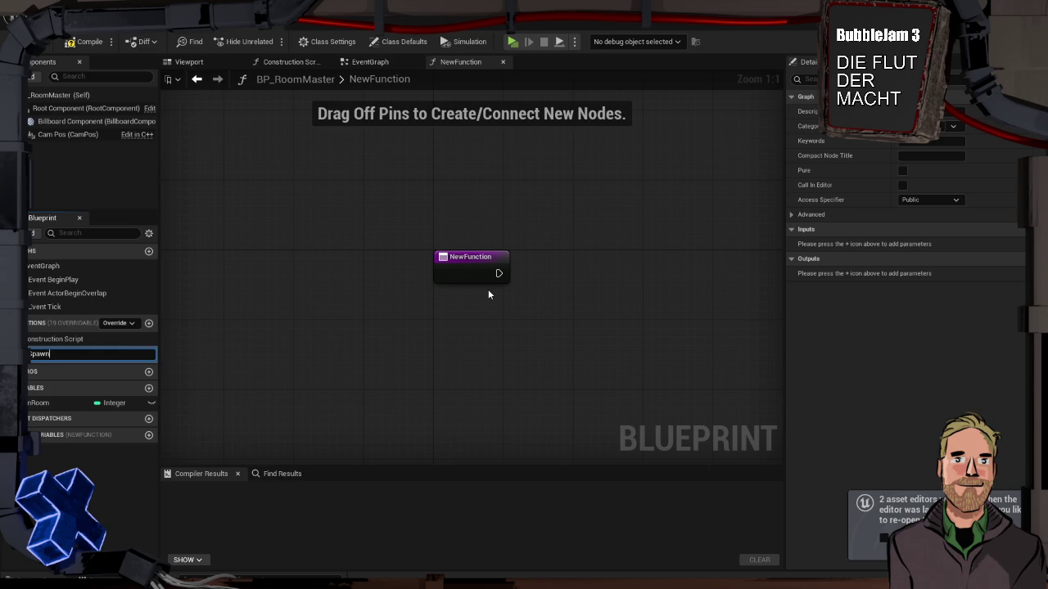
text(NP)
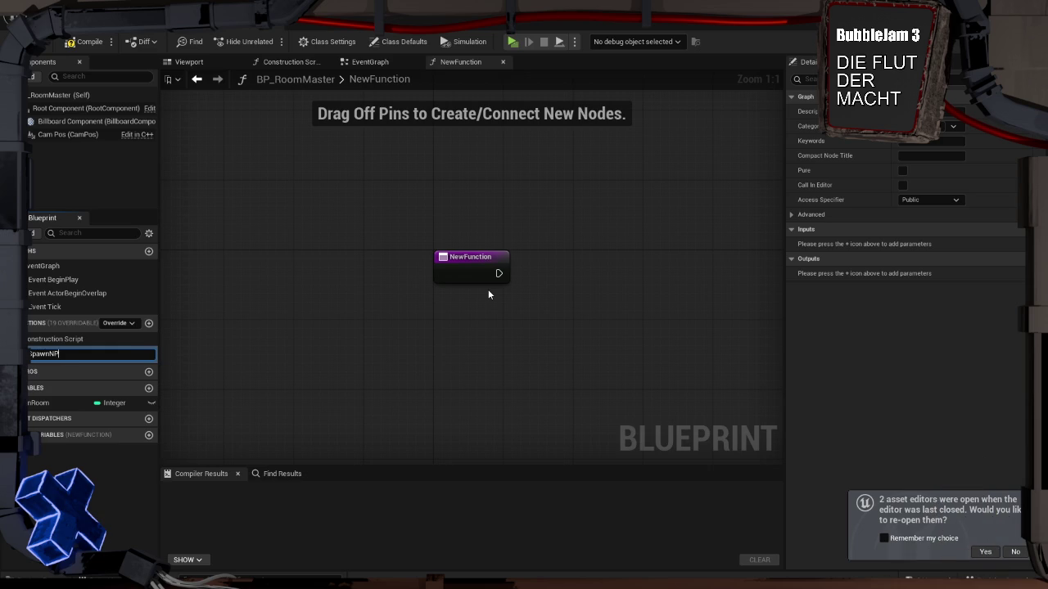
text(C)
text(of)
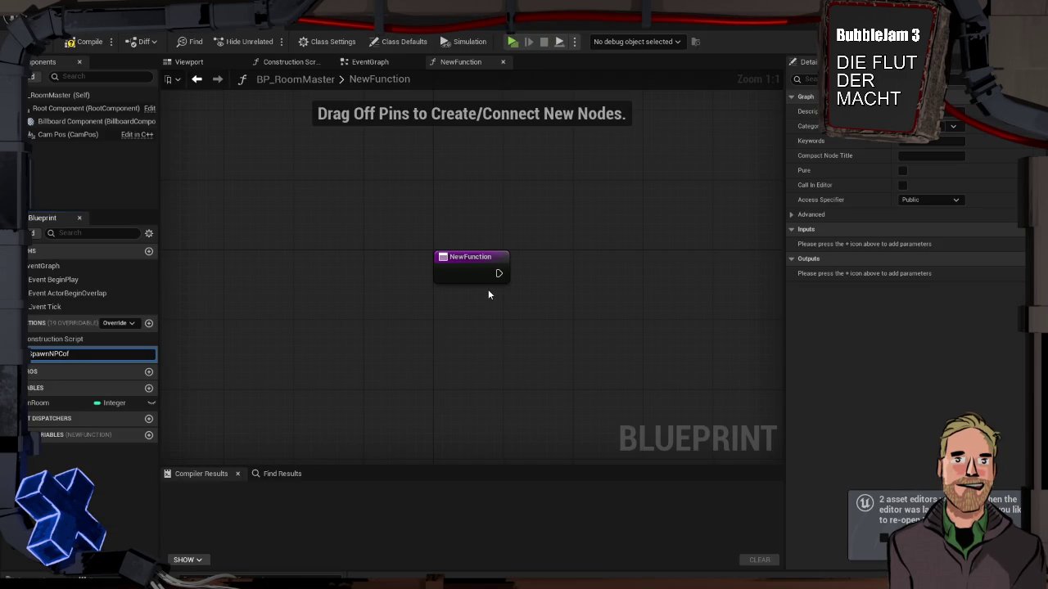
key(BackSpace)
key(BackSpace)
key(BackSpace)
text(pc)
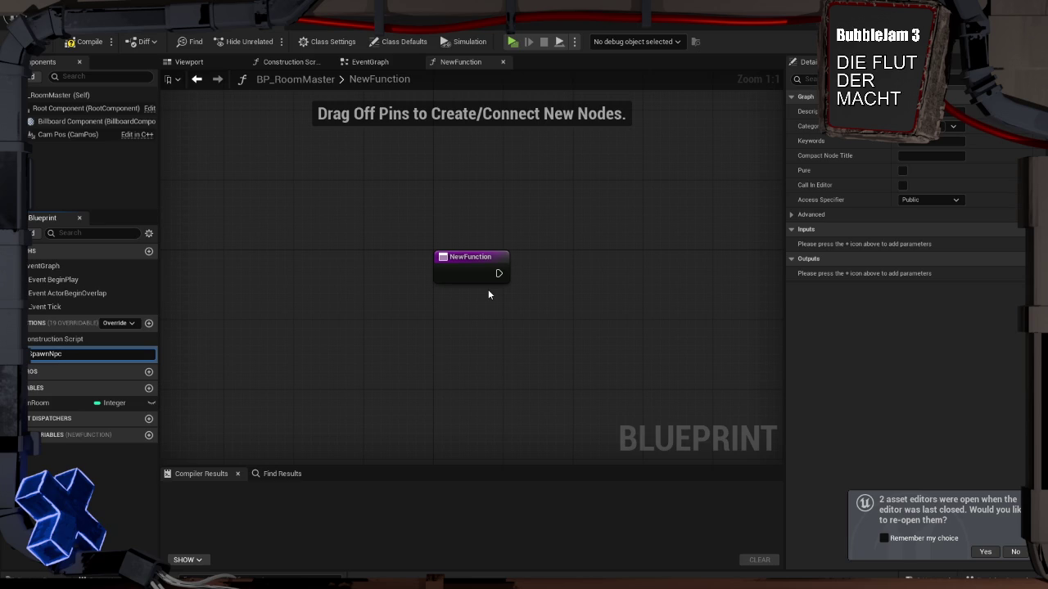
text(OfSpec)
text(ific)
text(Amount)
key(Return)
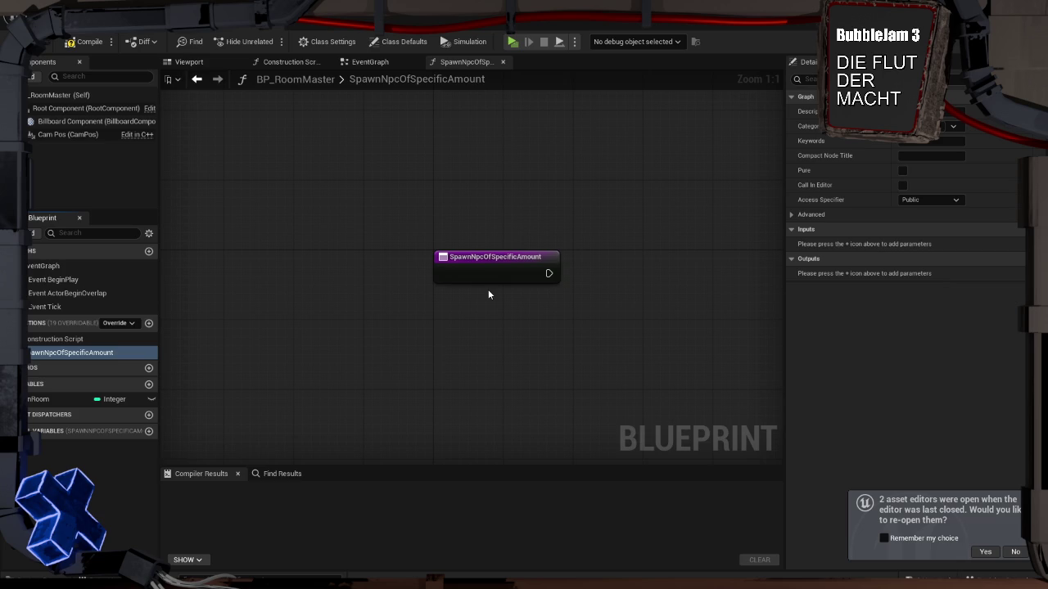
drag(487, 269, 417, 250)
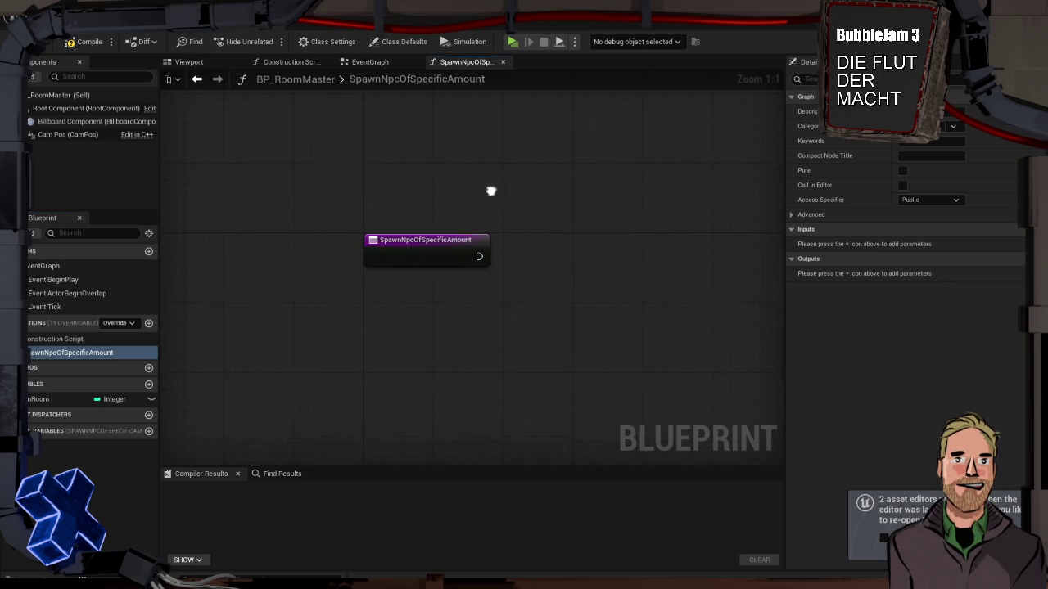
Give SpawnNpcOfSpecificAmount an Integer input parameter named Amount
click(1017, 229)
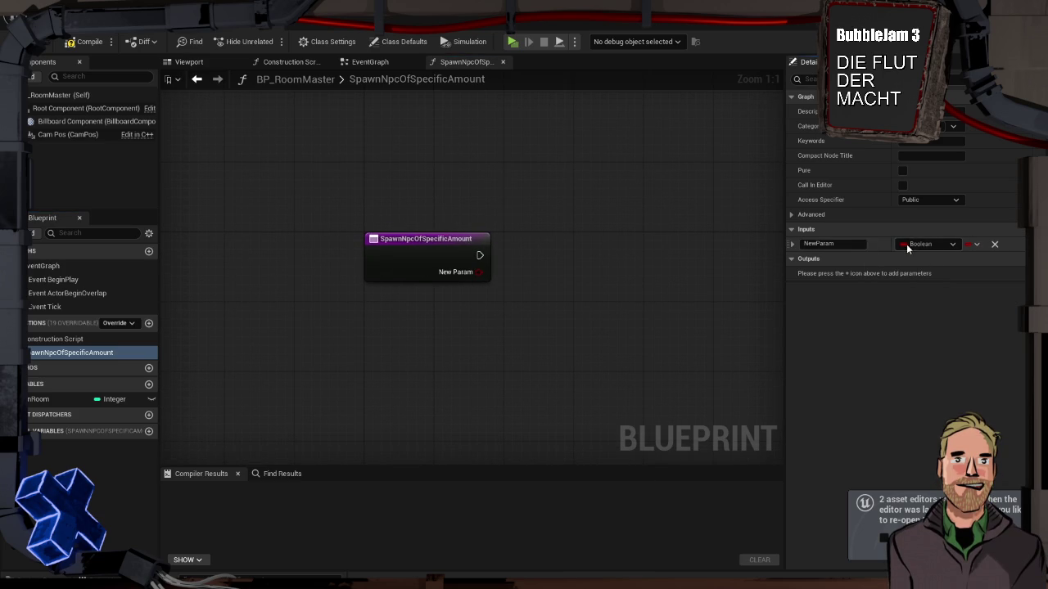
click(928, 244)
click(911, 295)
click(818, 244)
text(Amount)
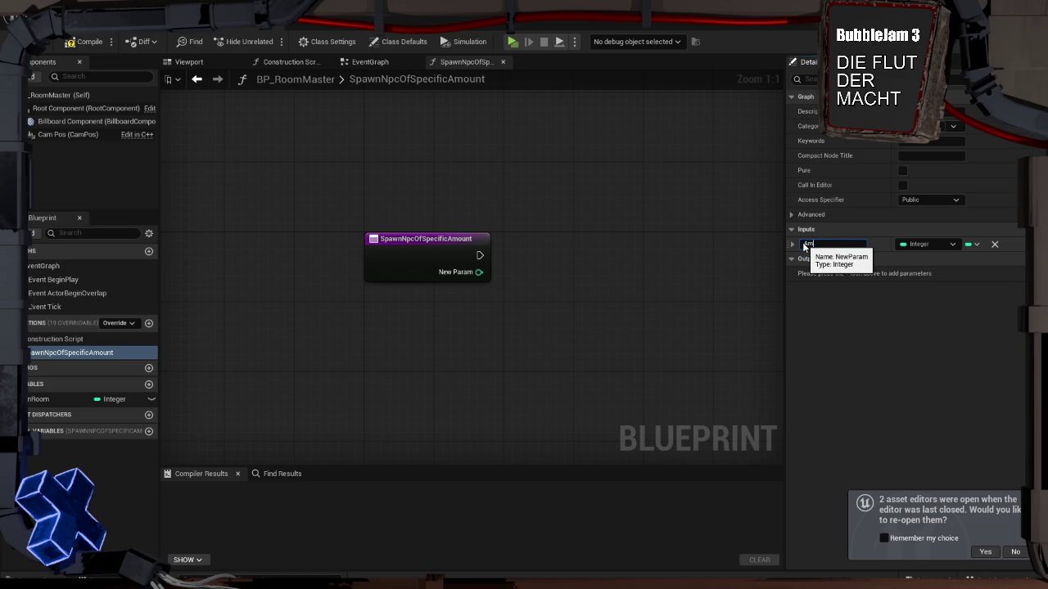
key(Return)
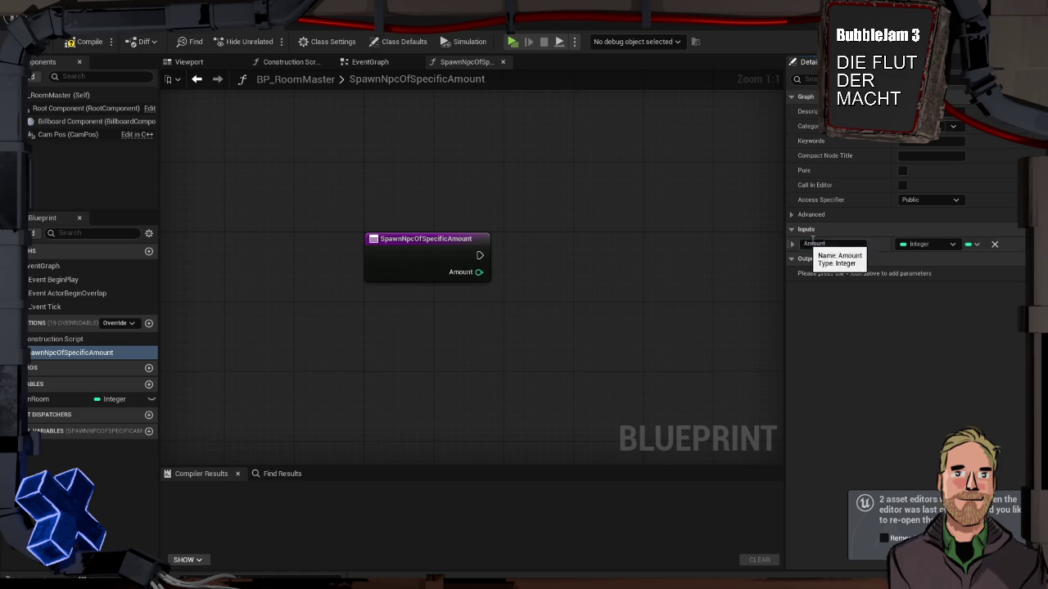
mouse_move(561, 197)
mouse_down()
mouse_move(394, 191)
mouse_move(433, 173)
mouse_up()
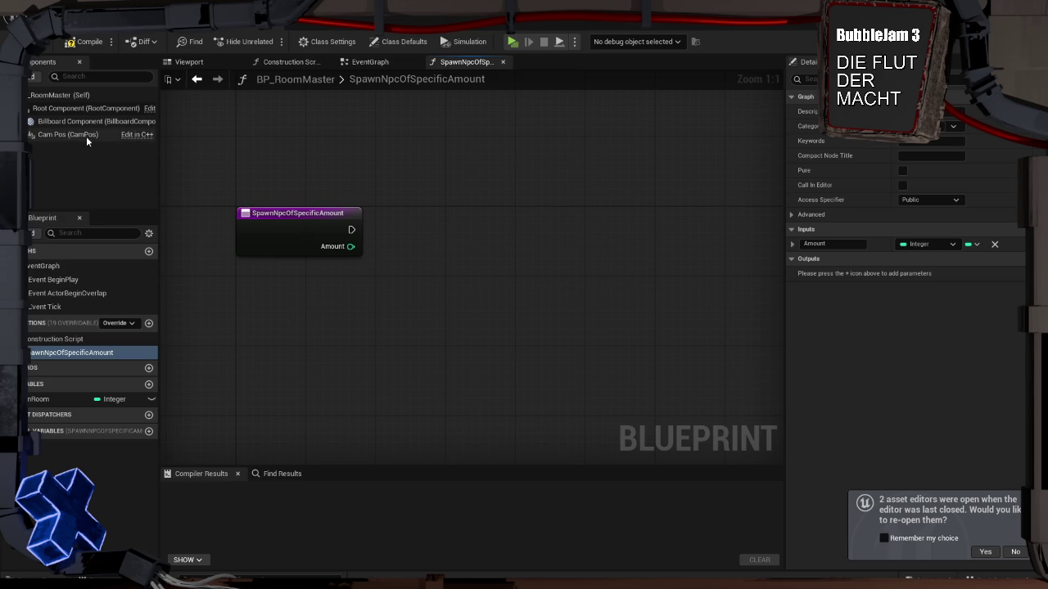
Place a Root Component getter and connect it to a Get World Location node
mouse_move(72, 108)
mouse_down()
mouse_move(378, 187)
mouse_move(194, 161)
mouse_move(54, 111)
mouse_move(376, 199)
mouse_move(296, 176)
mouse_up()
drag(364, 182, 401, 185)
text(find na)
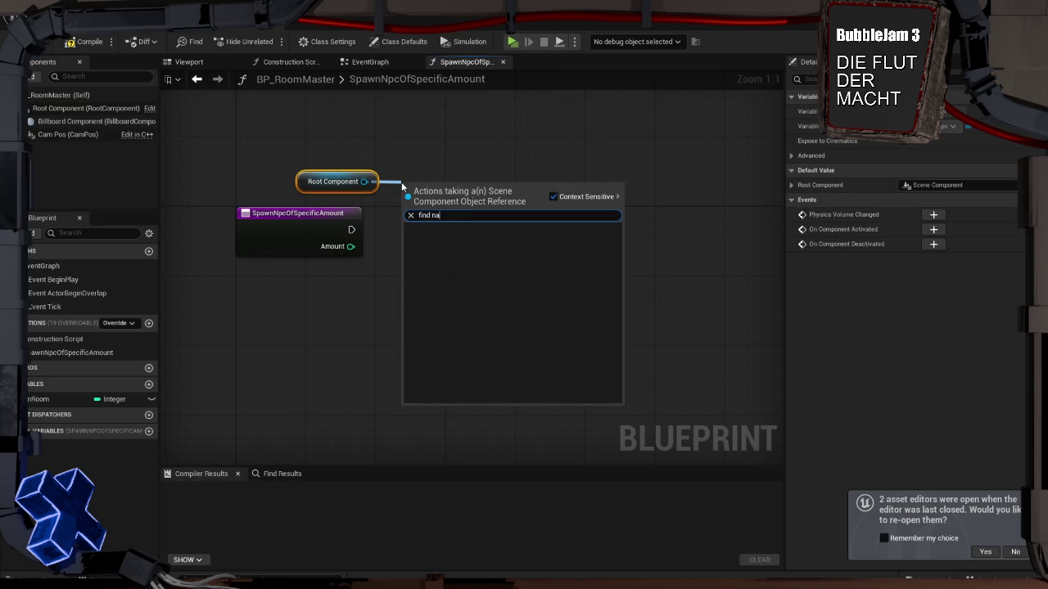
key(BackSpace)
key(BackSpace)
key(BackSpace)
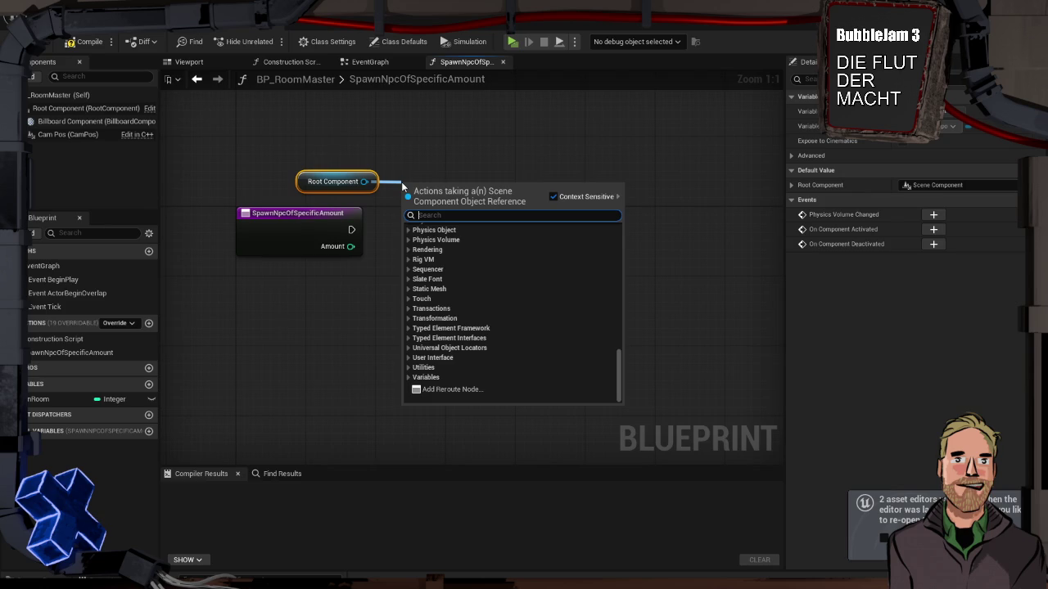
text(loc)
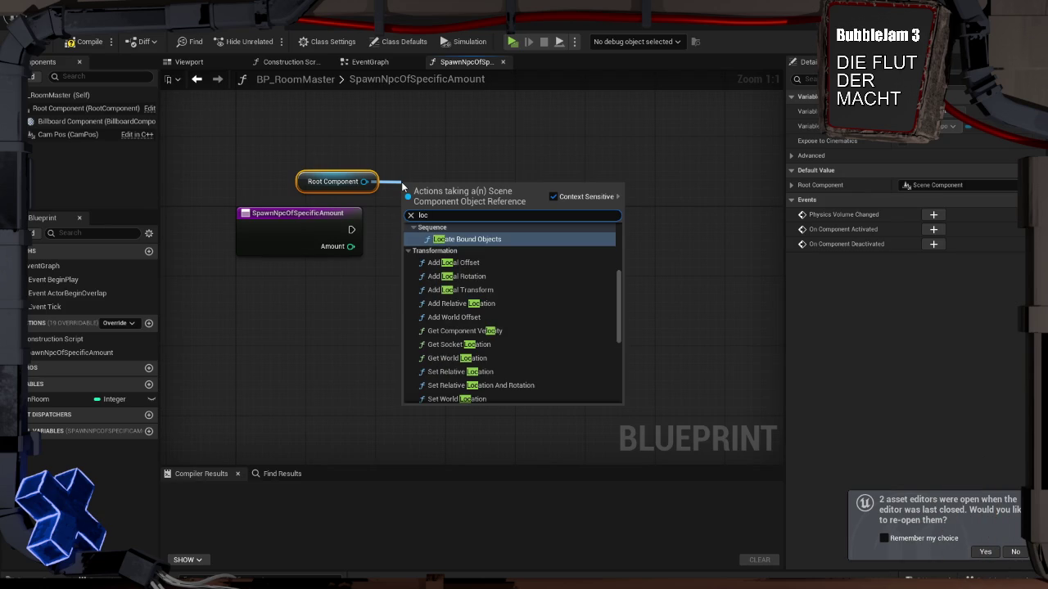
key(BackSpace)
key(BackSpace)
key(BackSpace)
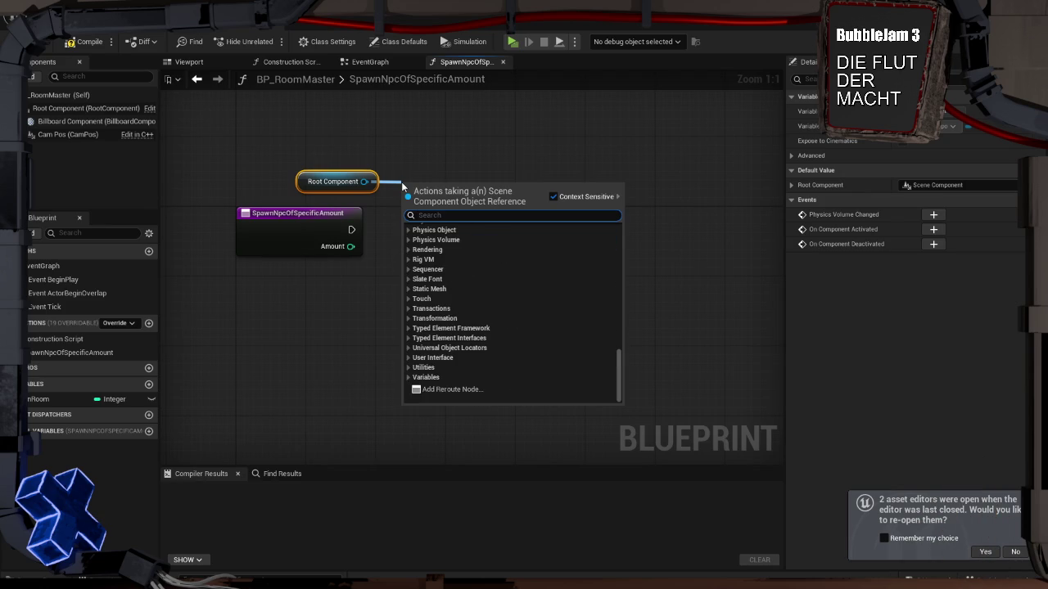
text(world lo)
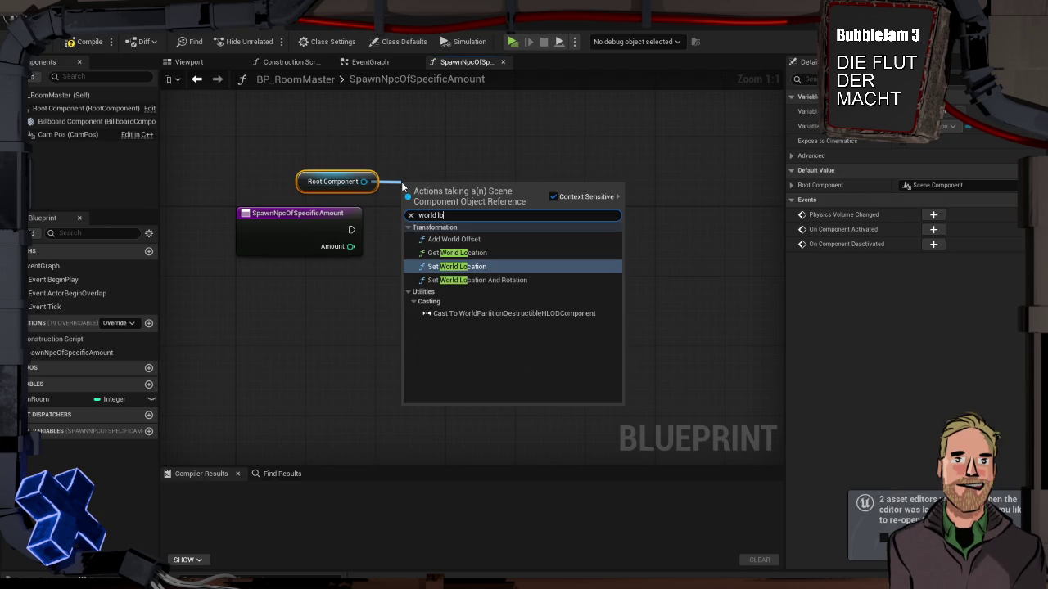
key(Up)
key(Return)
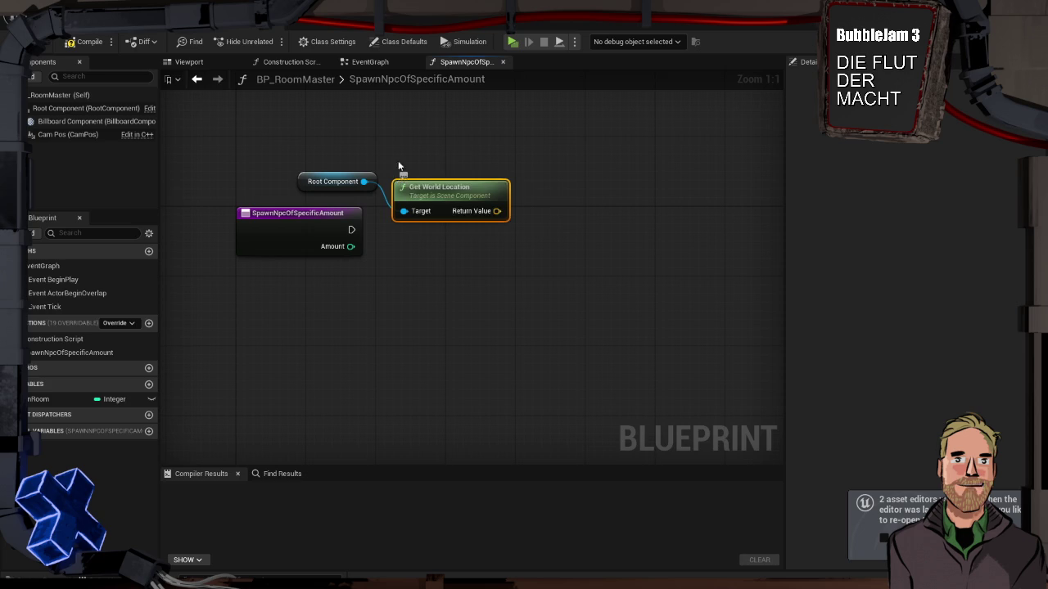
drag(416, 187, 416, 161)
Feed the world location into a new Get Random Location in Navigable Radius node
drag(496, 185, 536, 193)
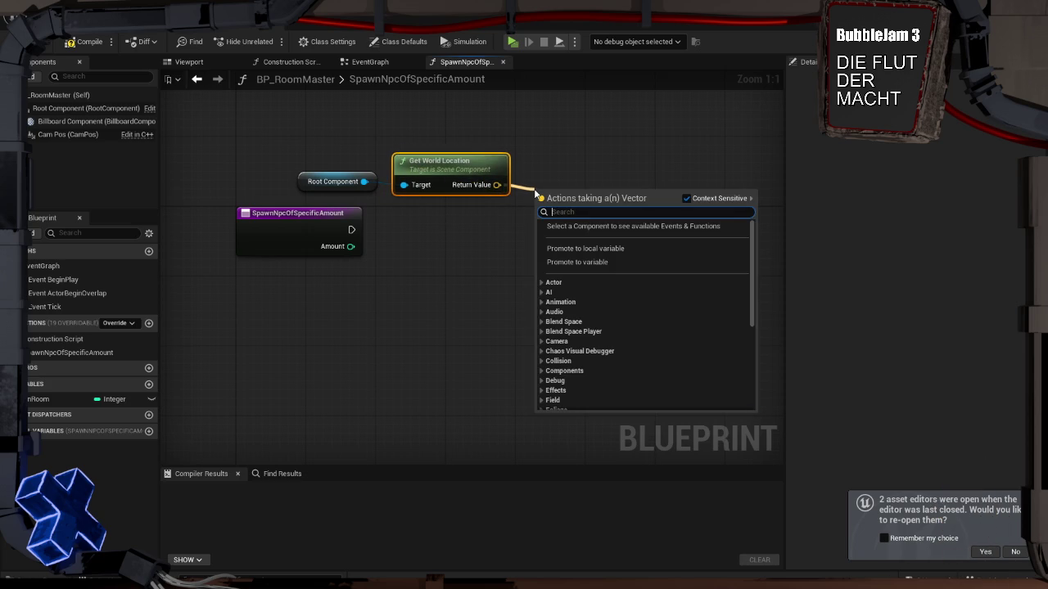
text(navig)
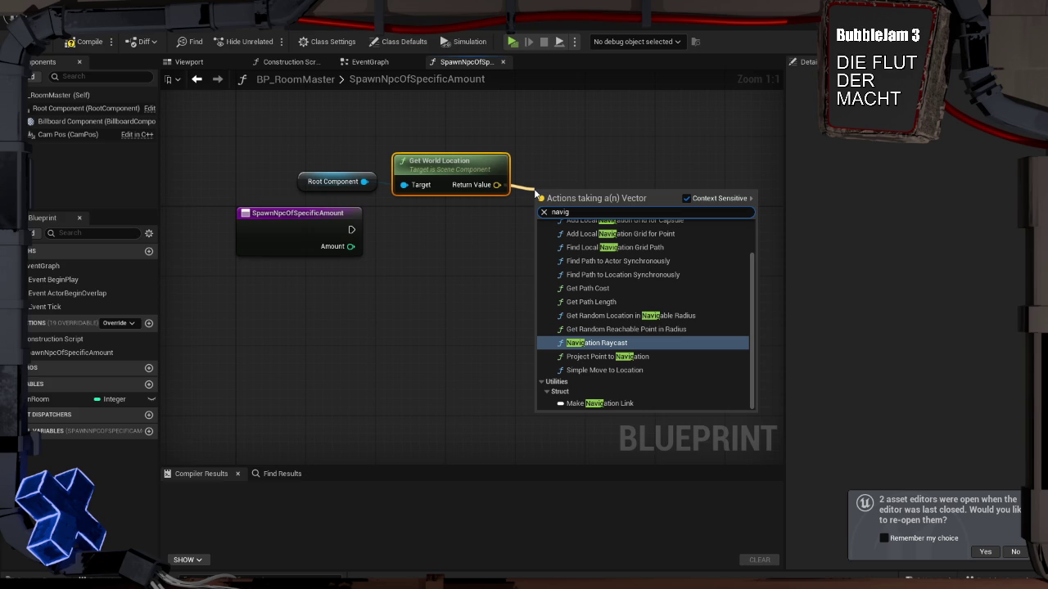
text(at)
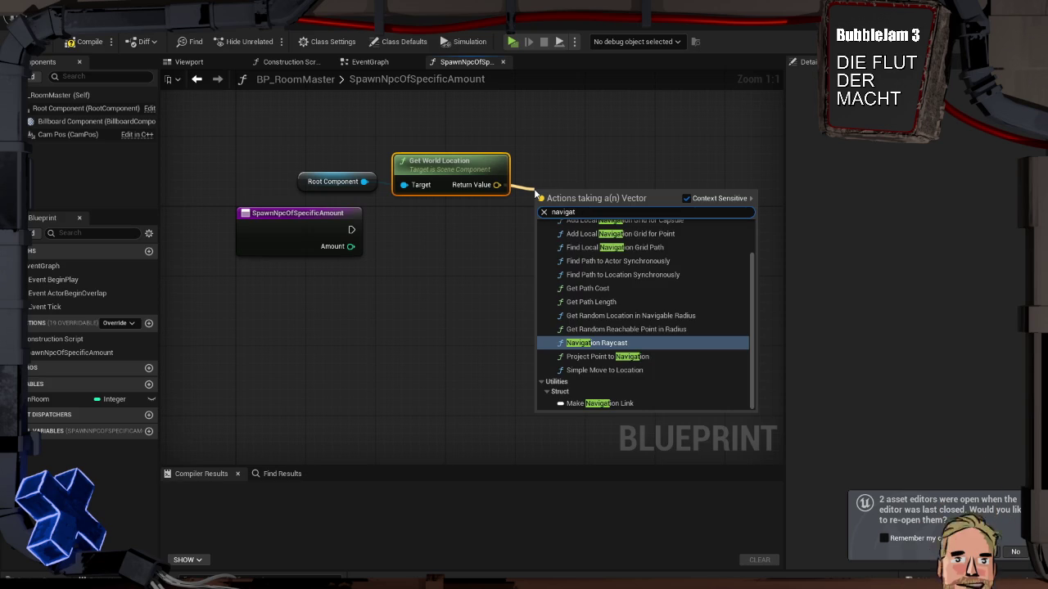
key(Up)
key(Up)
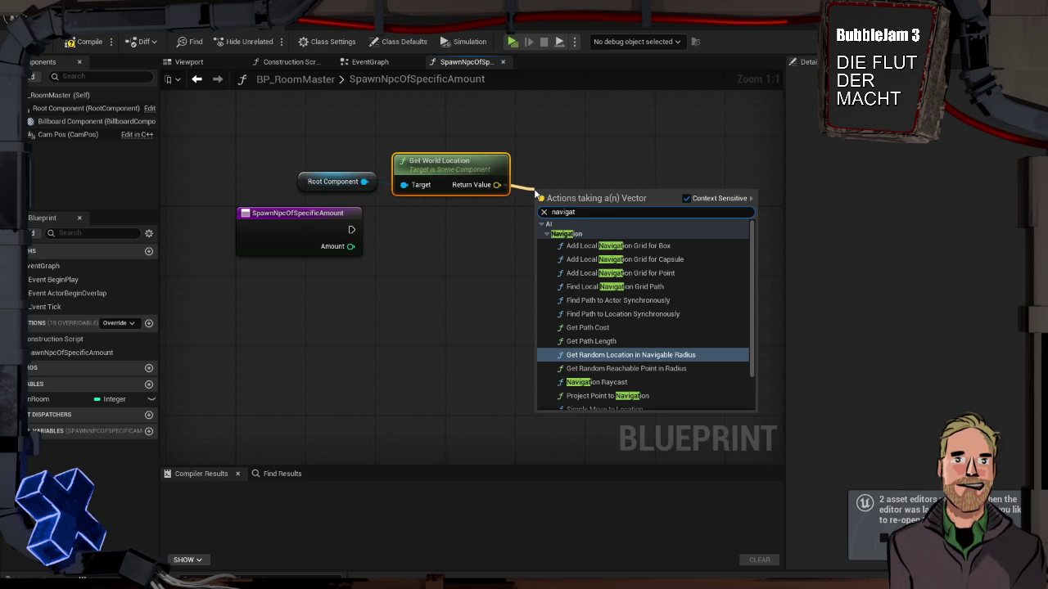
key(Return)
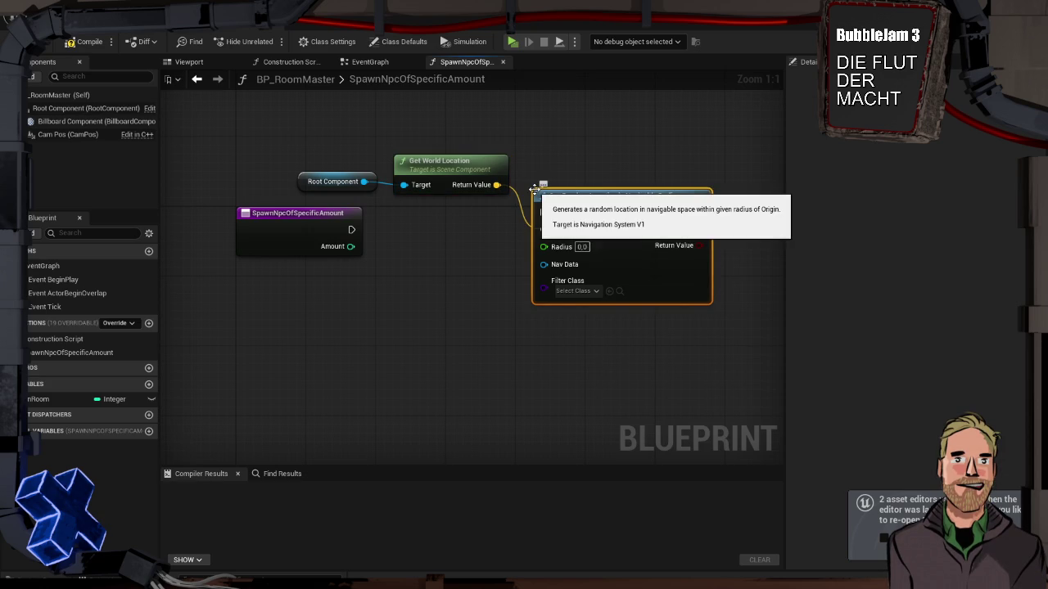
Run the random location node from the function entry and set its Radius to 200
drag(475, 233, 439, 216)
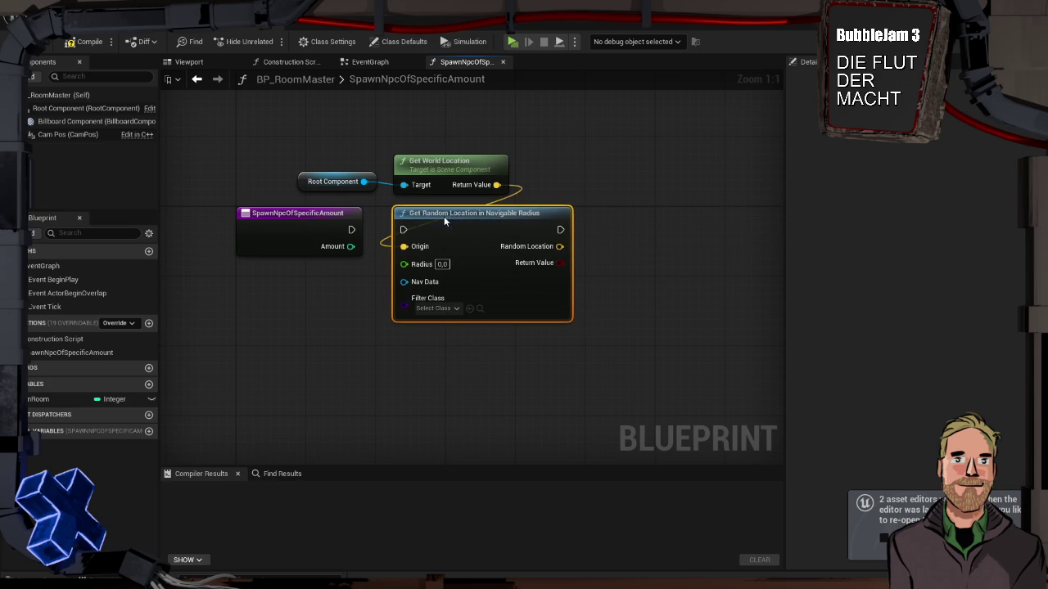
drag(349, 231, 404, 229)
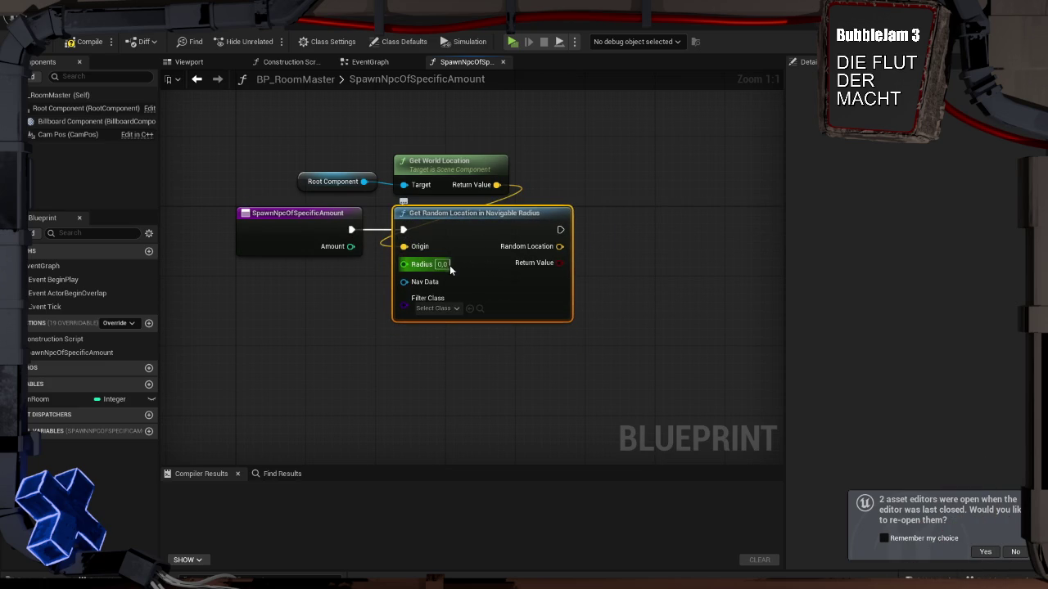
click(443, 265)
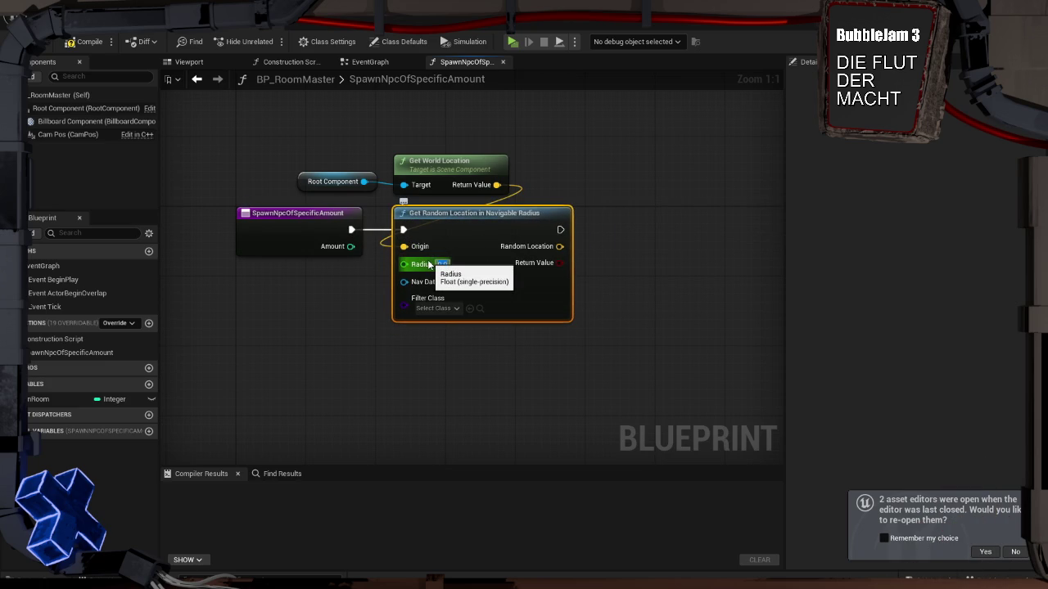
text(200)
key(Return)
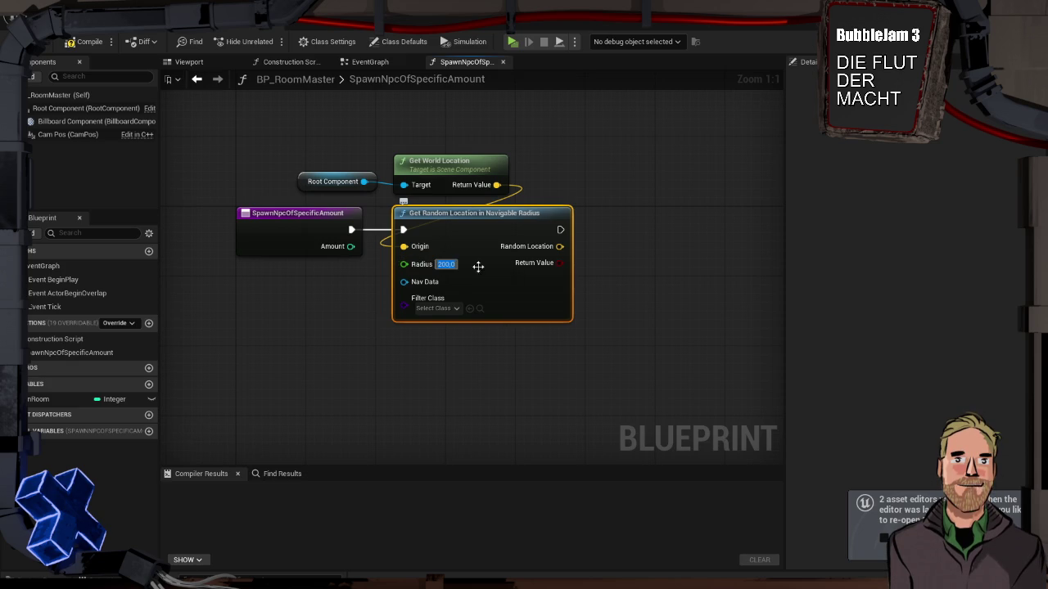
click(509, 288)
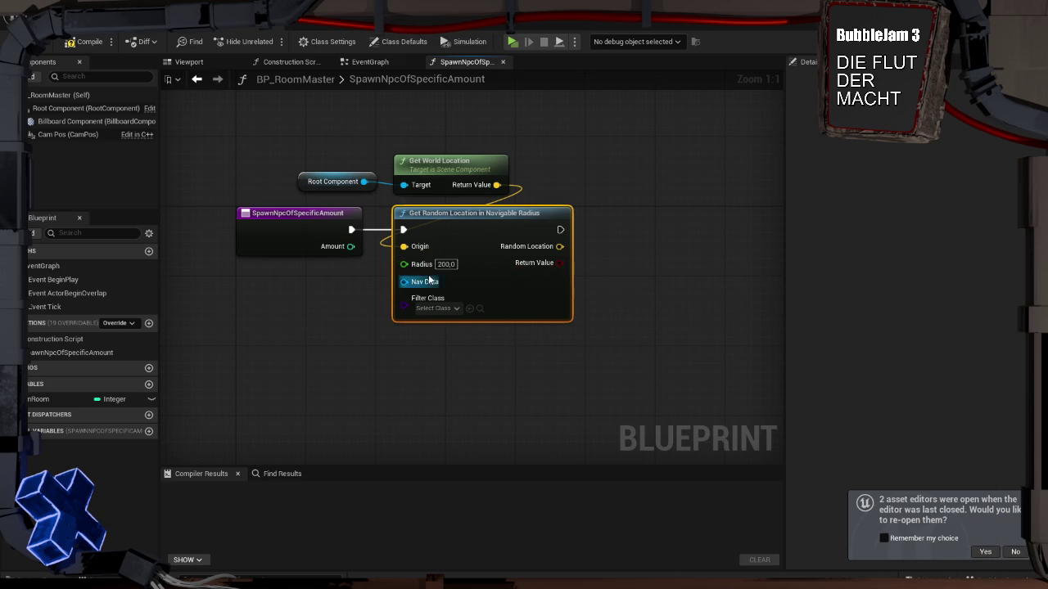
Add a Spawn Actor from Class node after the random location node
drag(560, 230, 620, 231)
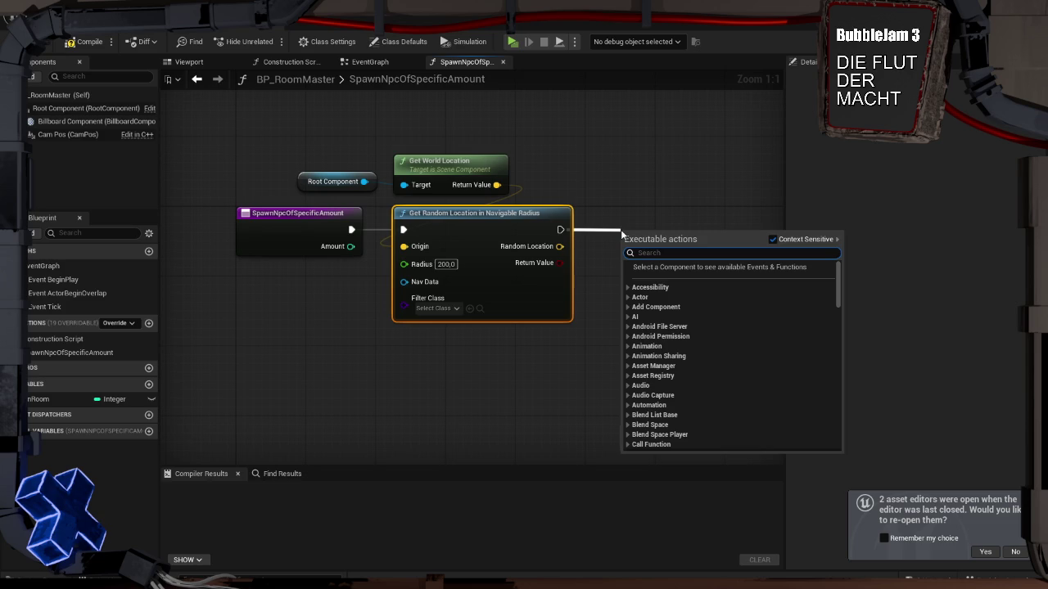
text(spawn actor)
key(Return)
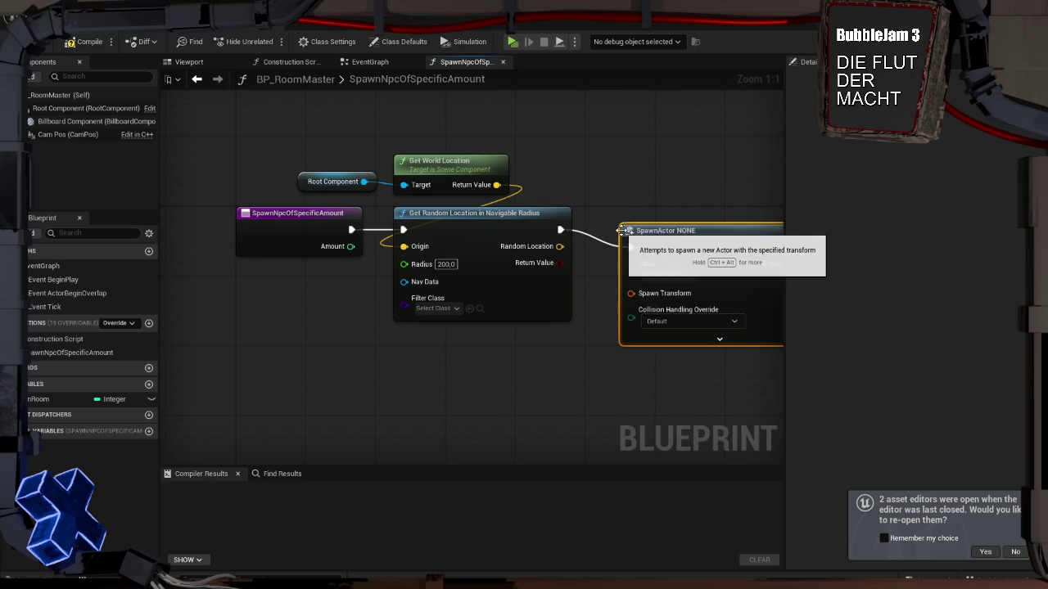
drag(681, 219, 769, 214)
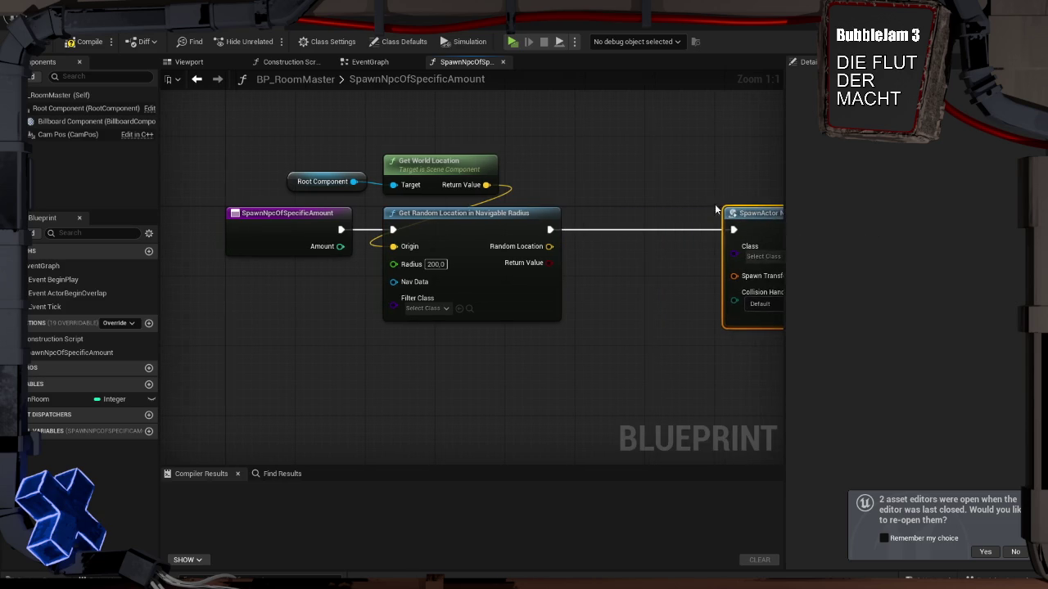
Undo the stray ForEachLoop and add a Do N node driven by Amount
right_click(667, 201)
mouse_move(546, 246)
mouse_down()
mouse_move(614, 246)
mouse_move(602, 247)
mouse_up()
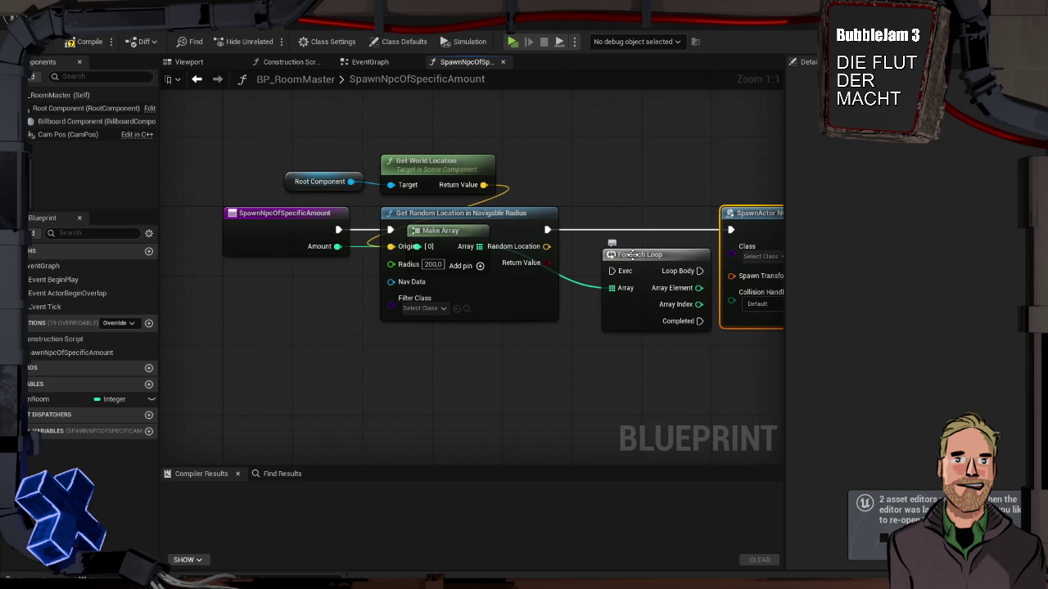
click(633, 259)
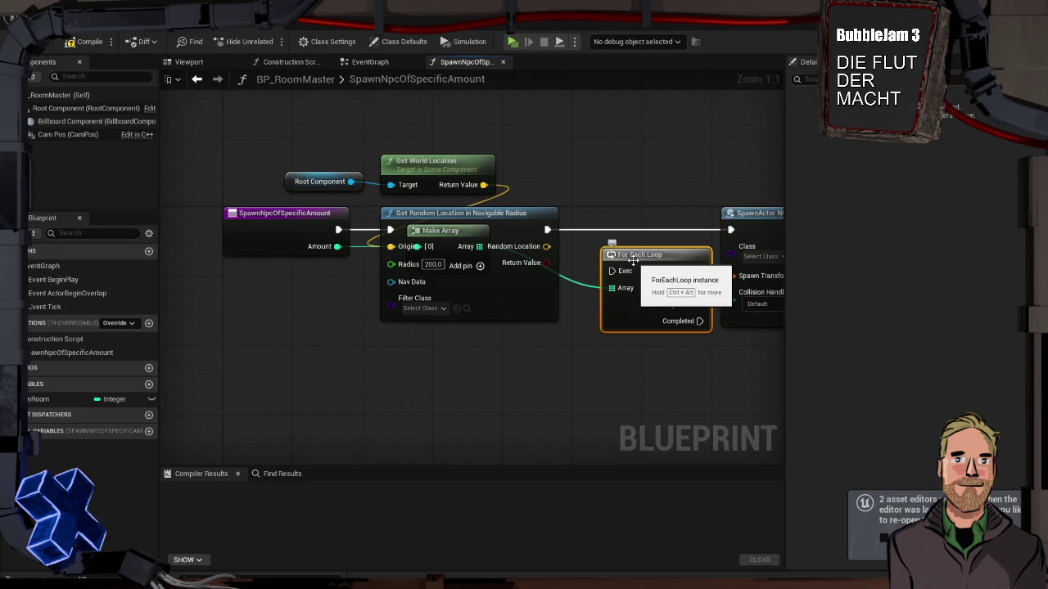
key(ctrl+z)
key(ctrl+z)
drag(546, 263, 611, 262)
text(do n)
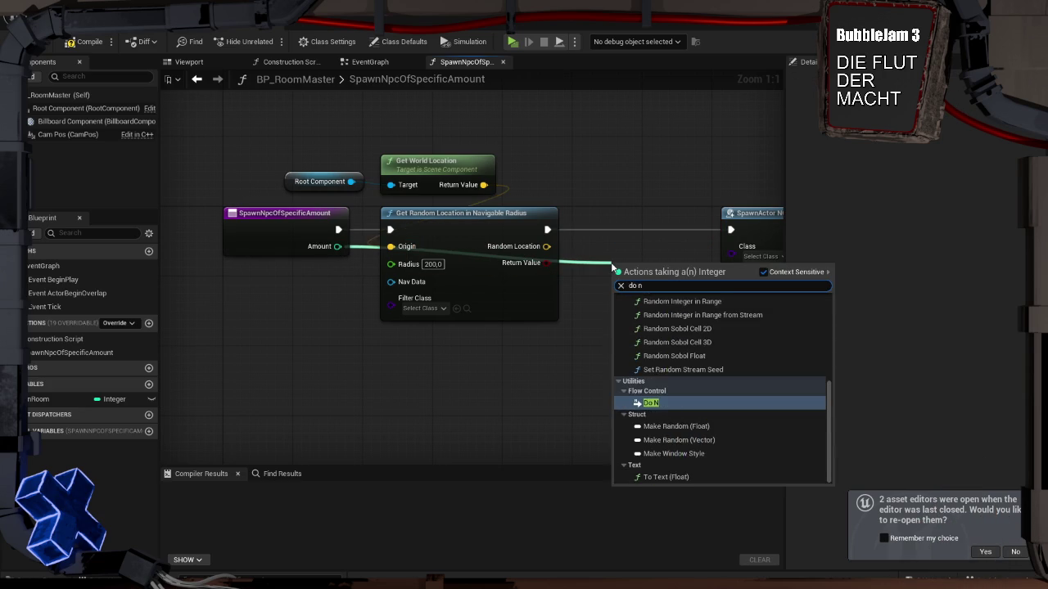
key(Return)
Wire Do N into the spawn node and split its Spawn Transform pin
mouse_move(547, 230)
mouse_down()
mouse_move(623, 283)
mouse_move(624, 223)
mouse_move(730, 230)
mouse_up()
click(691, 291)
drag(691, 291, 525, 277)
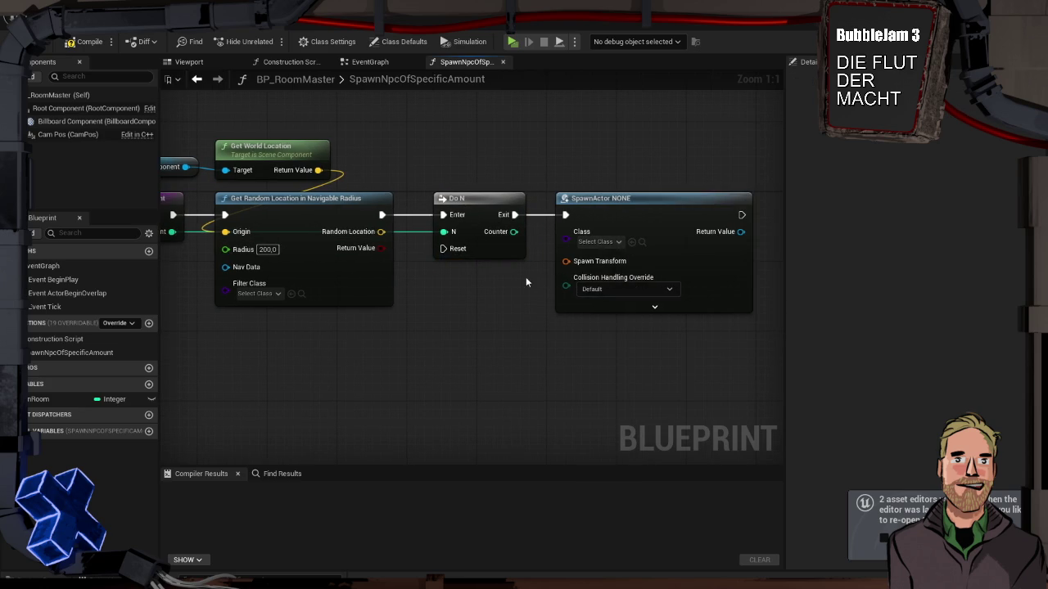
right_click(572, 260)
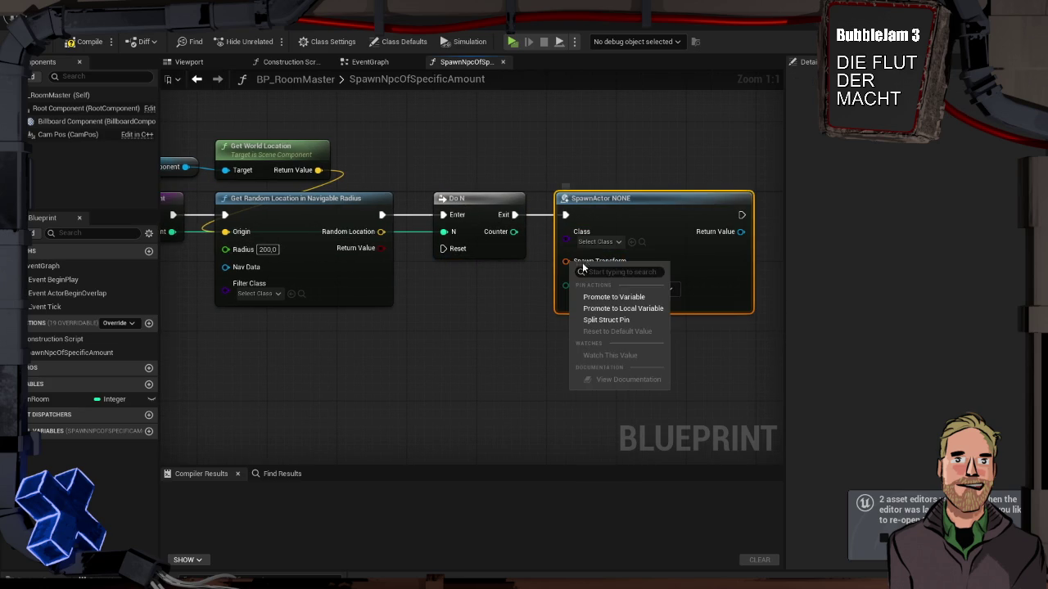
click(610, 319)
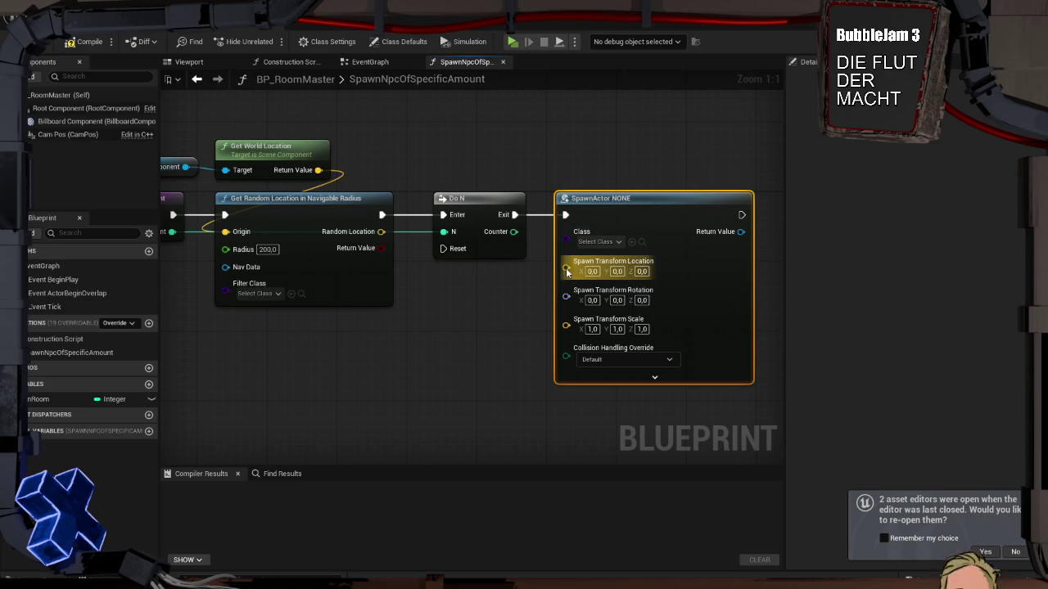
Set the spawn class to NPC and feed Random Location into Spawn Transform Location
click(597, 242)
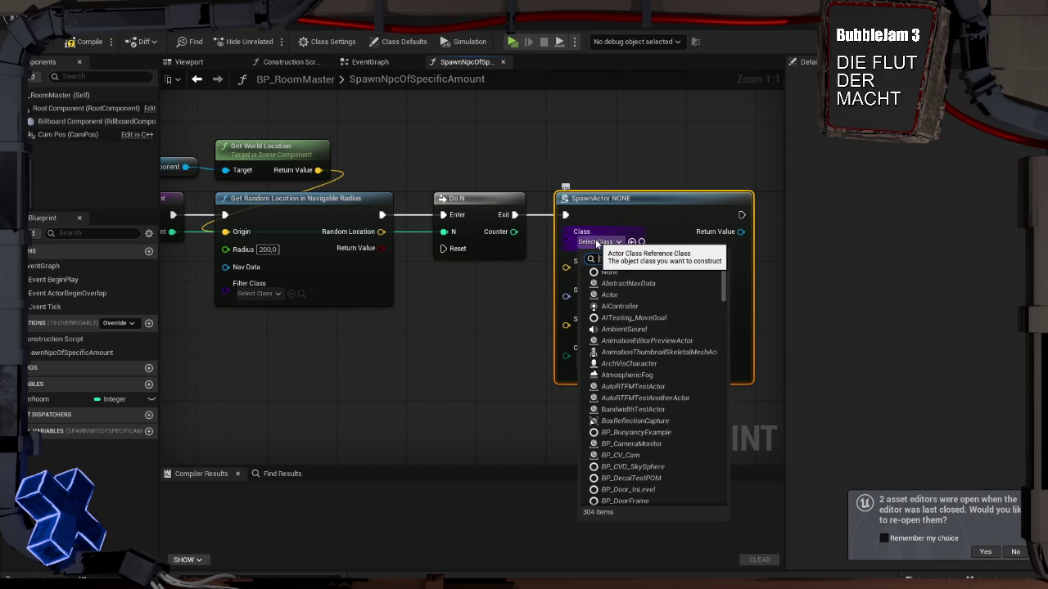
text(pc)
click(605, 286)
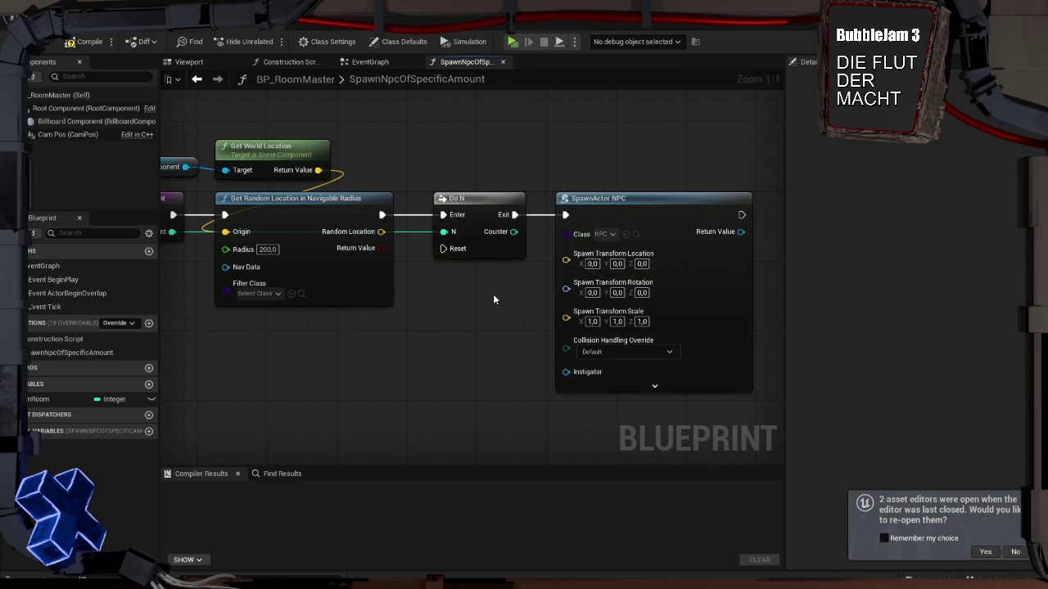
mouse_move(493, 294)
mouse_down()
mouse_move(484, 269)
mouse_move(556, 274)
mouse_move(473, 266)
mouse_up()
drag(387, 206, 576, 231)
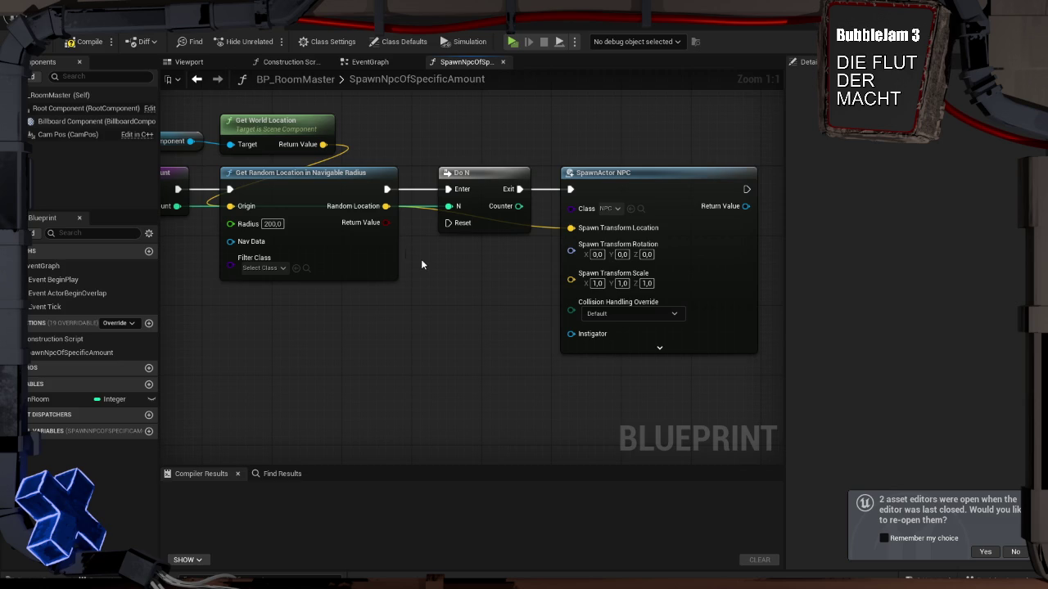
Rewire the chain so Do N runs from the entry before the random location node
right_click(300, 190)
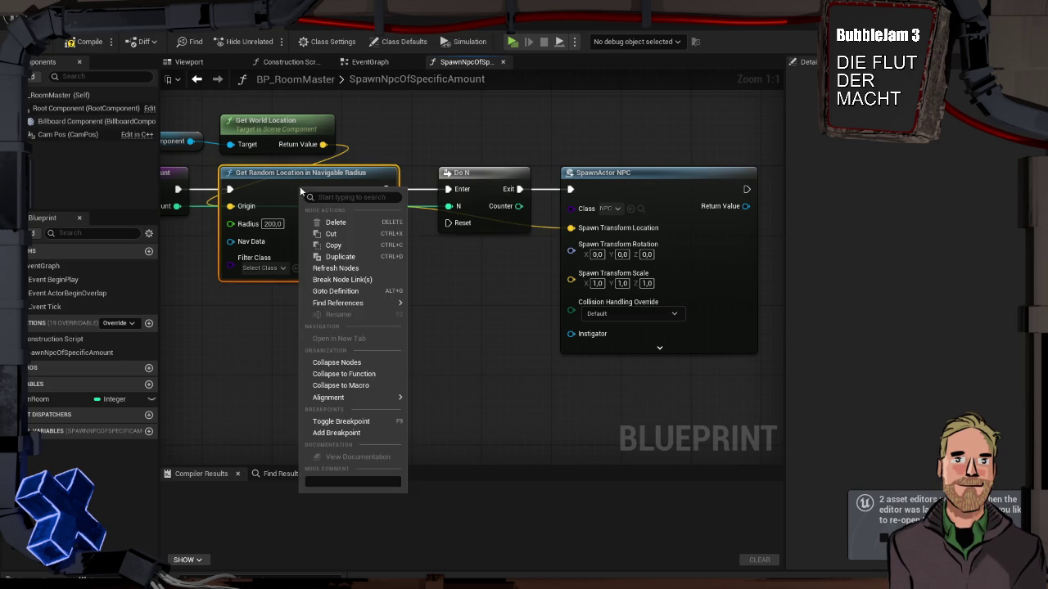
click(473, 289)
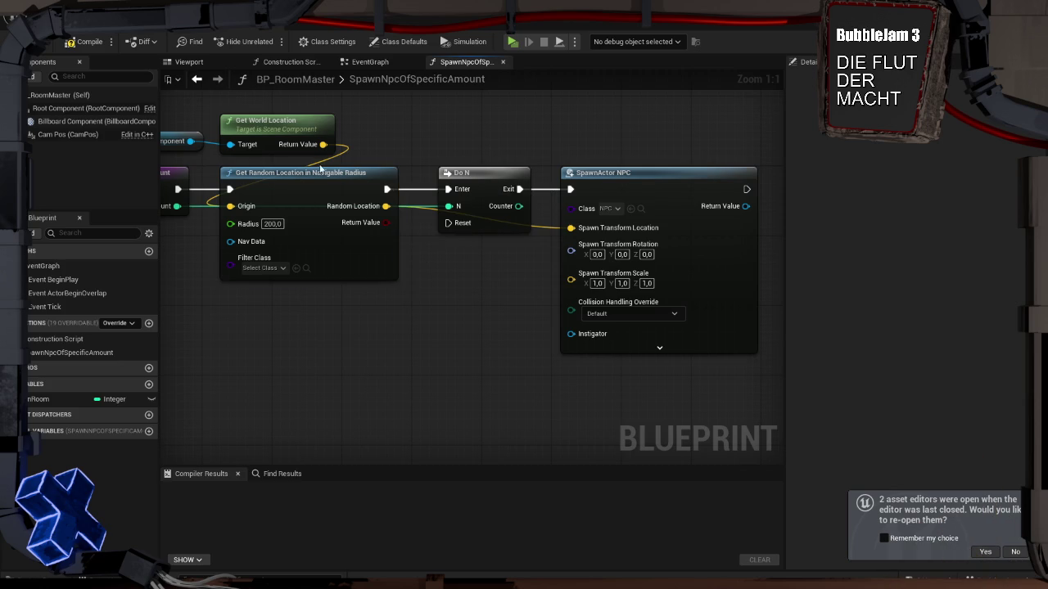
drag(178, 189, 448, 190)
drag(374, 175, 539, 106)
mouse_move(508, 183)
mouse_down()
mouse_move(307, 183)
mouse_move(396, 120)
mouse_move(429, 152)
mouse_move(413, 179)
mouse_up()
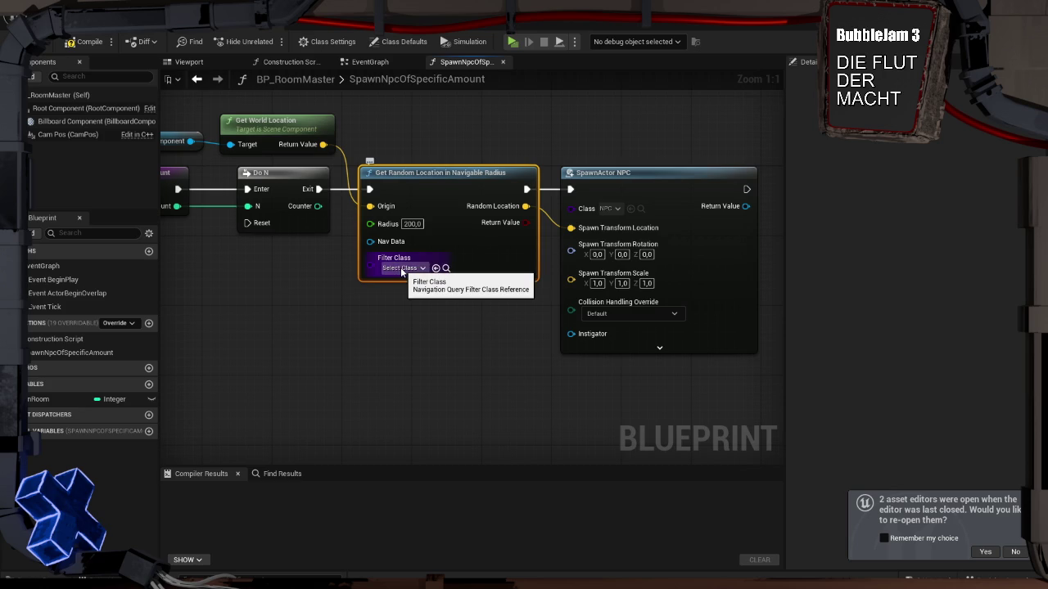
Compile and save BP_RoomMaster, then add another new variable
key(F7)
click(293, 287)
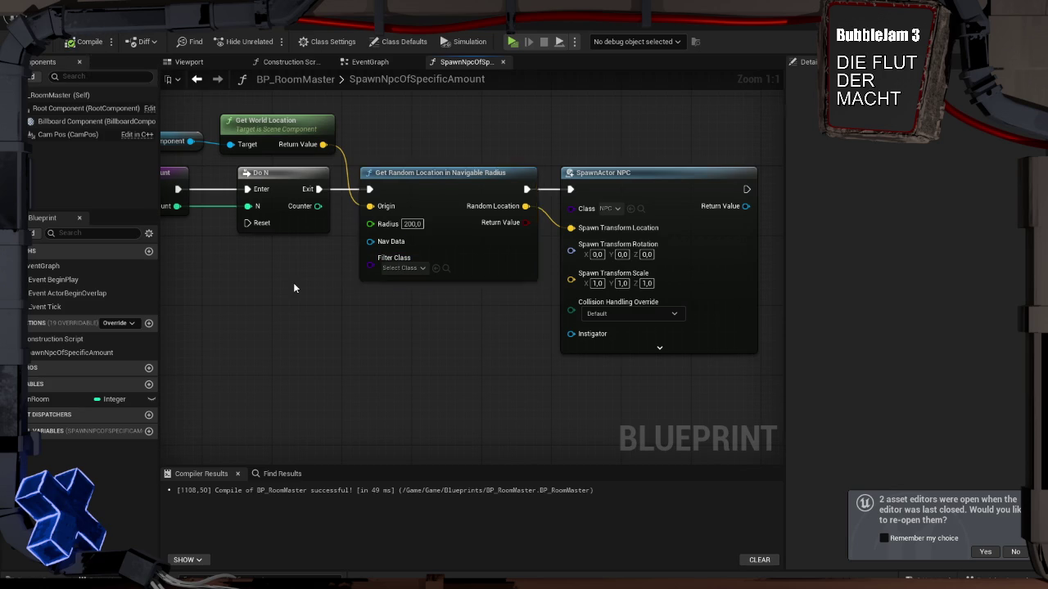
scroll(351, 294, down, 2)
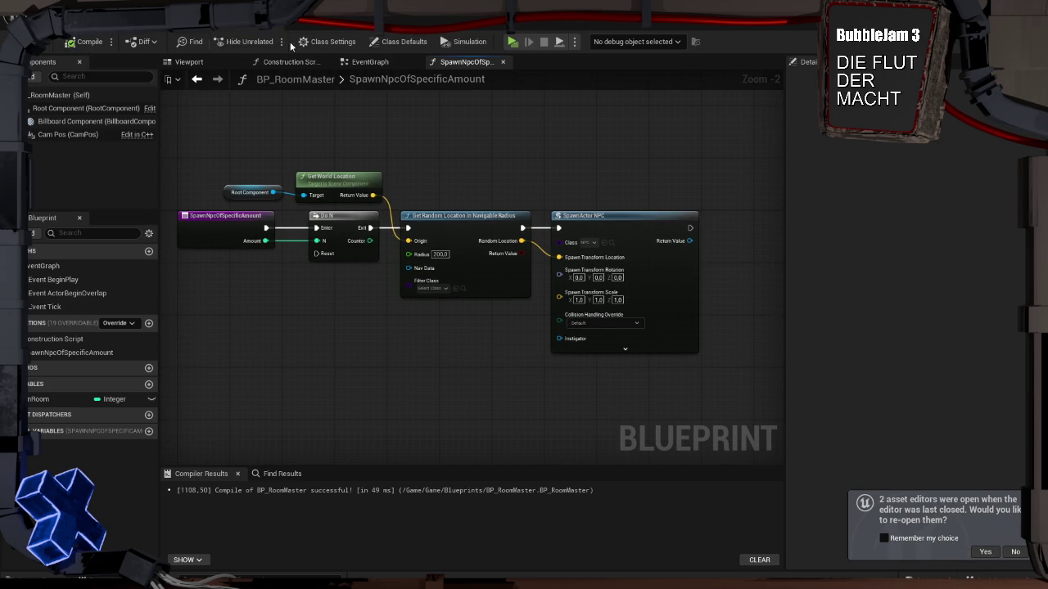
key(ctrl+s)
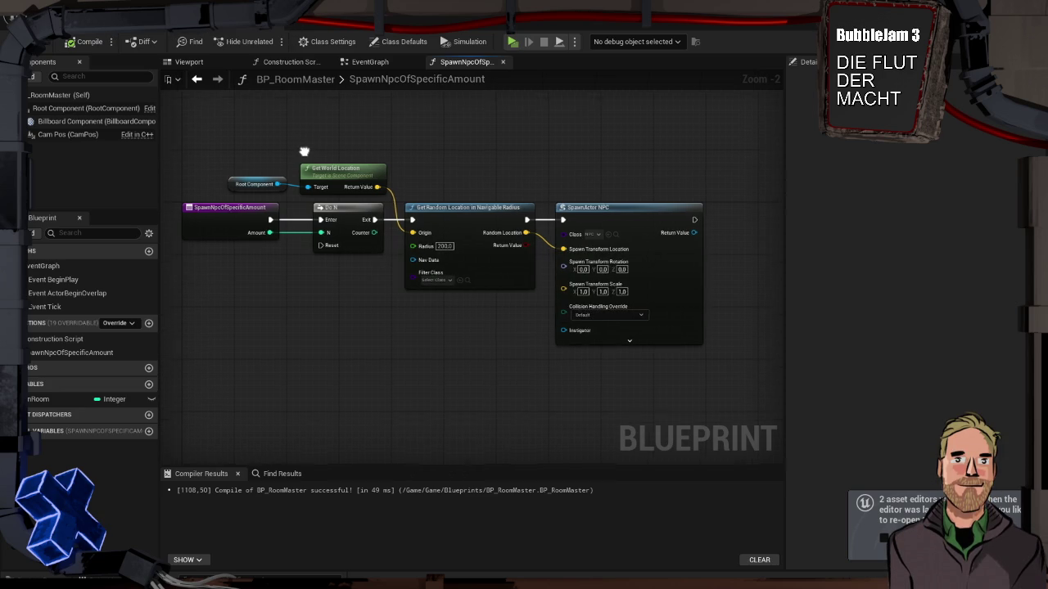
drag(302, 160, 320, 133)
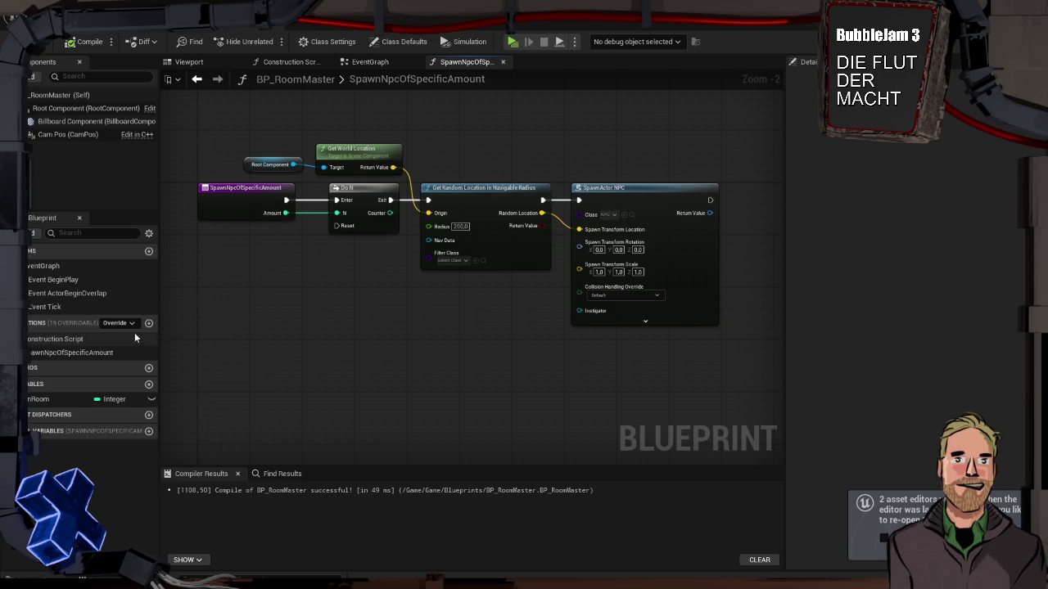
click(148, 384)
Make the new variable a Boolean named IsExit and compile
key(Return)
click(114, 413)
click(115, 212)
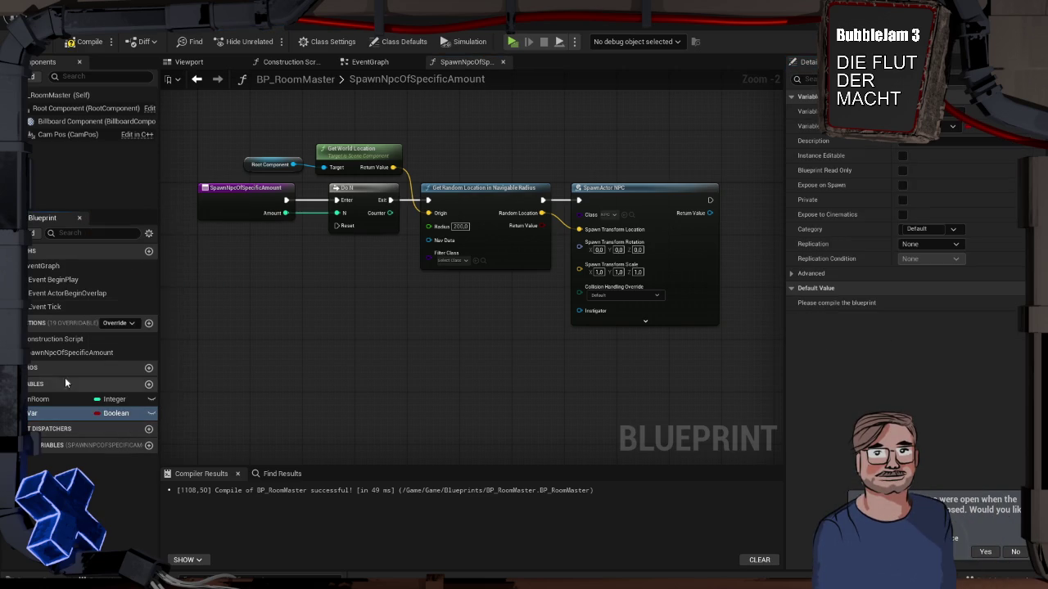
double_click(52, 413)
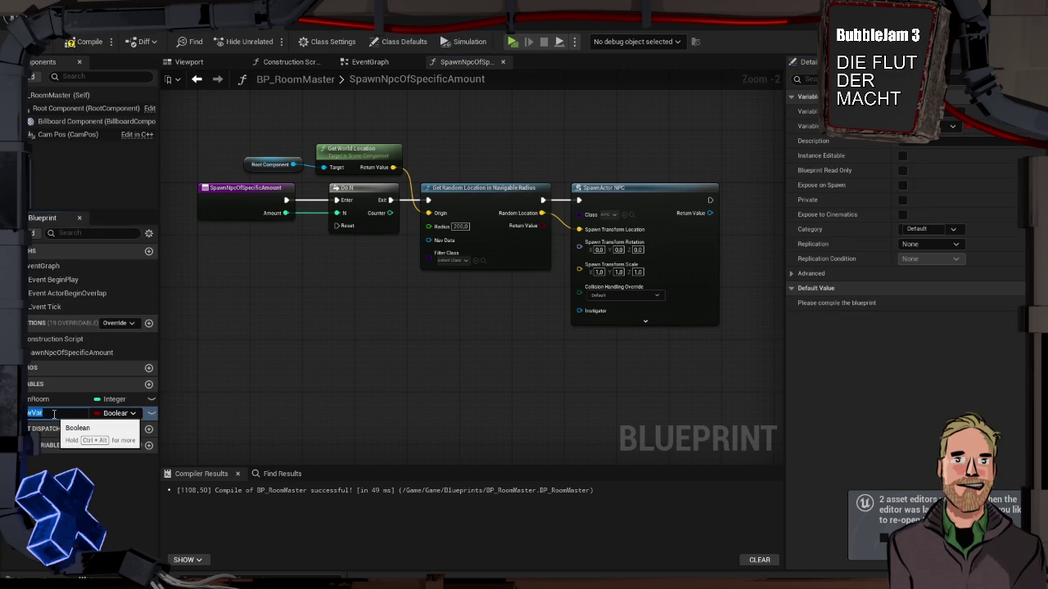
key(BackSpace)
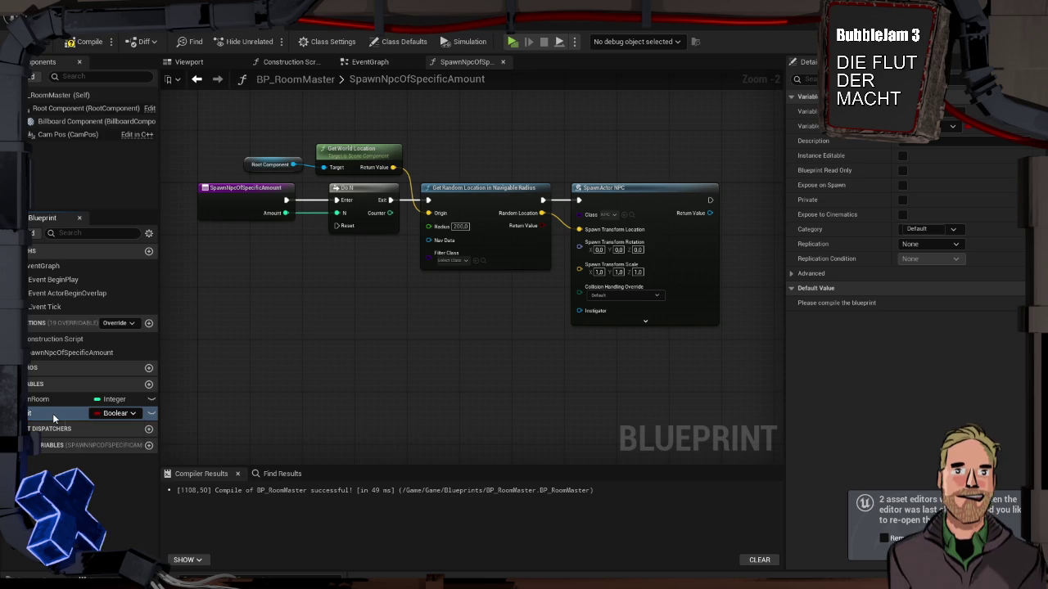
click(237, 244)
click(85, 44)
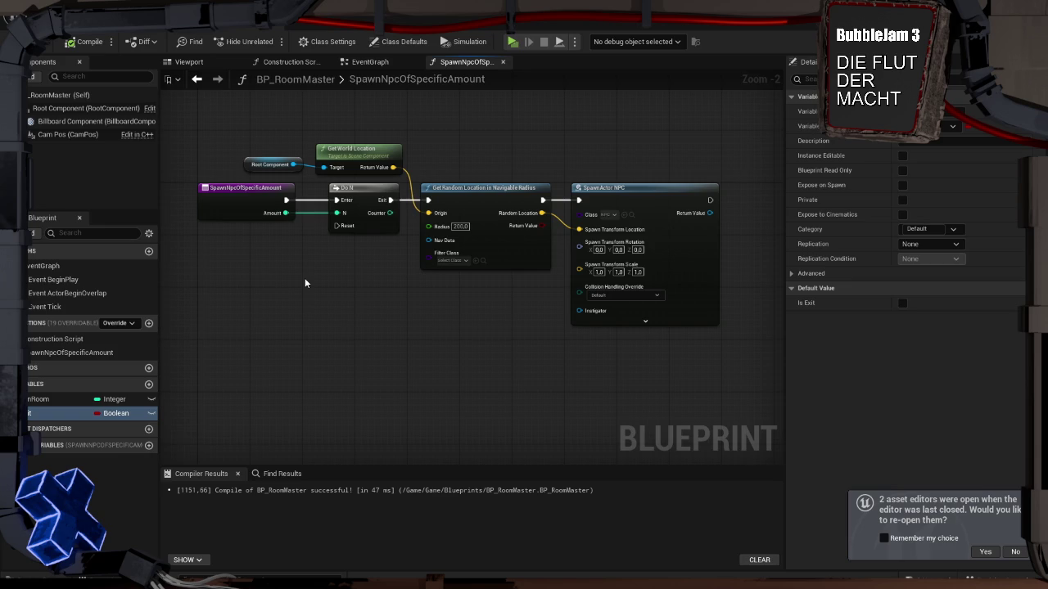
Mark IsExit Instance Editable, leave Expose on Spawn off, and save
click(151, 414)
click(901, 185)
click(904, 186)
key(ctrl+s)
Change the NPCs in Room variable to an array of NPC object references
click(72, 400)
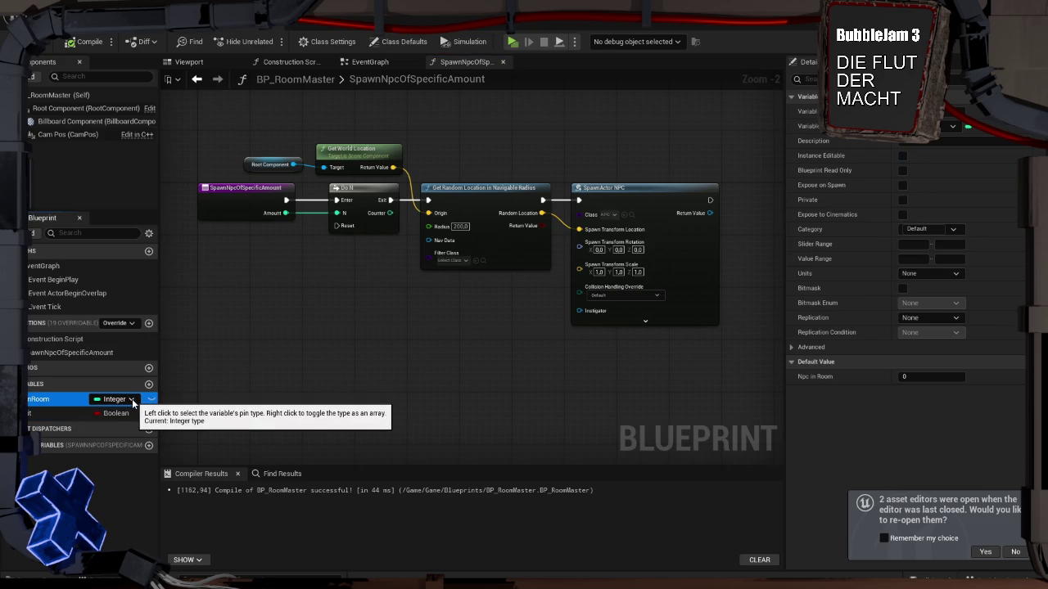
click(132, 399)
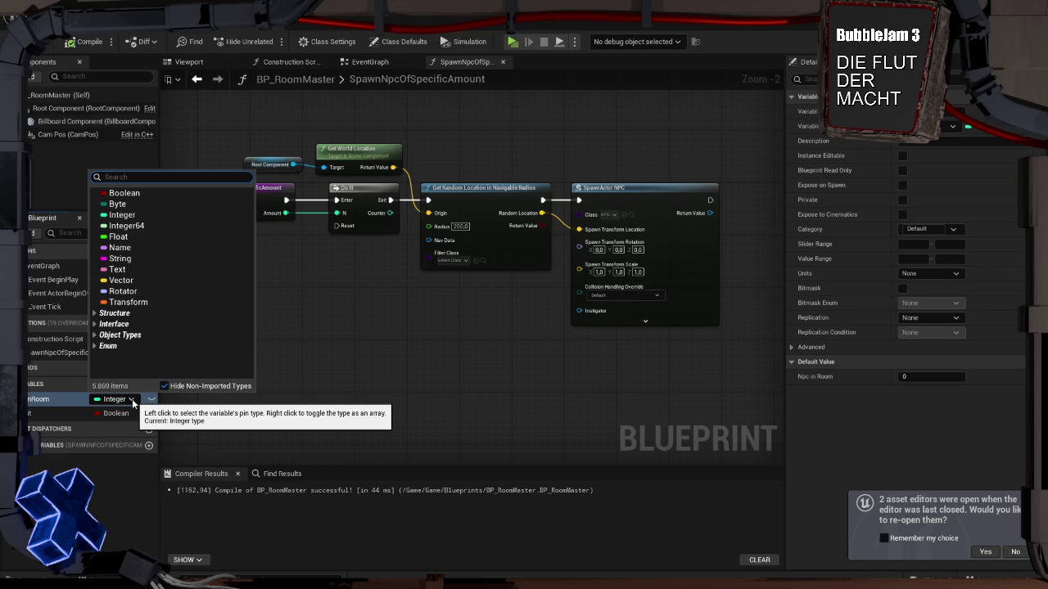
text(npc)
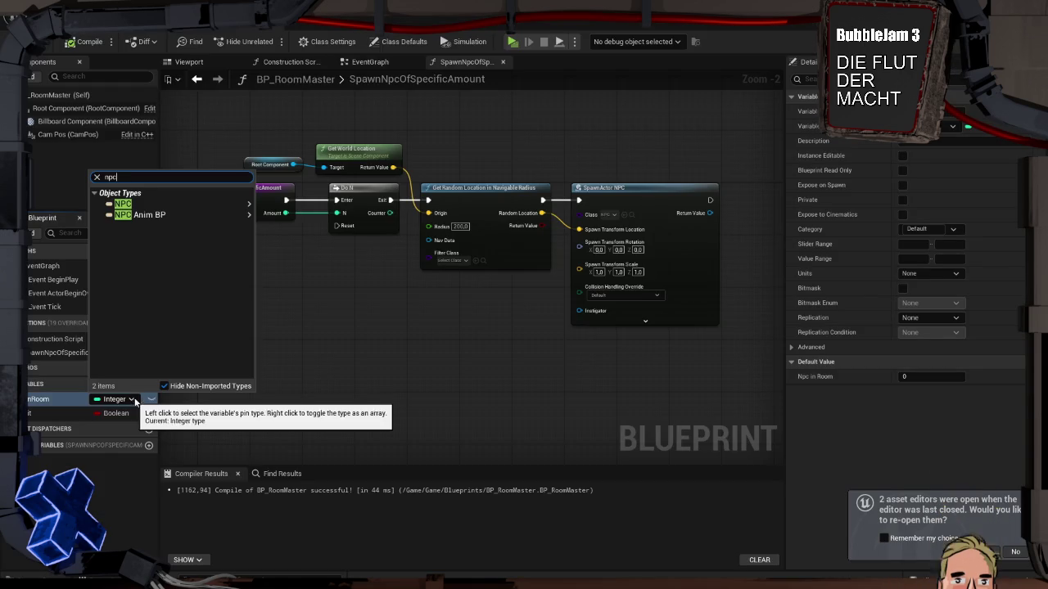
mouse_move(164, 205)
click(286, 211)
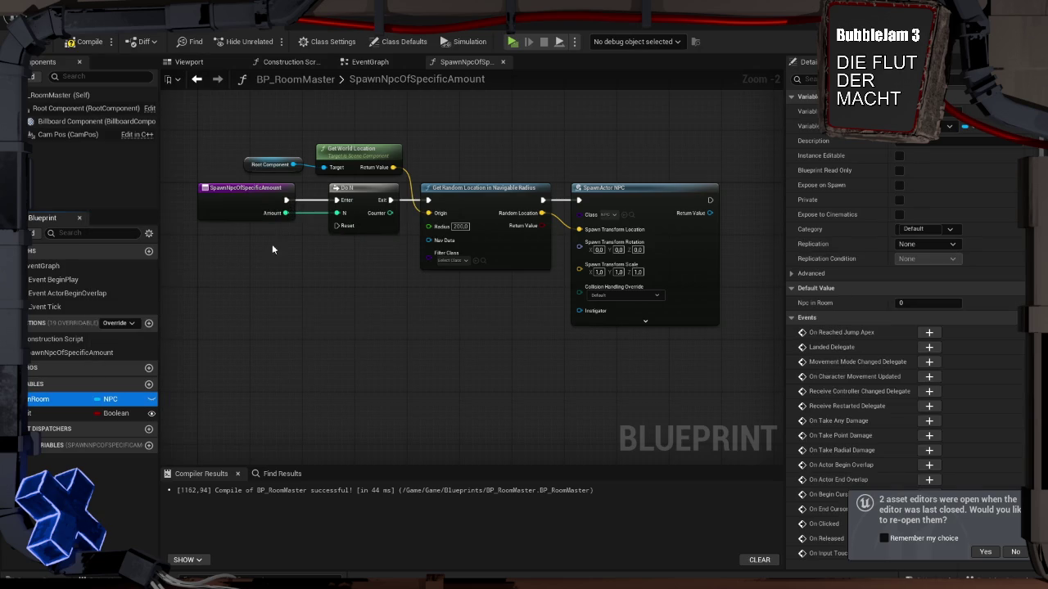
click(968, 127)
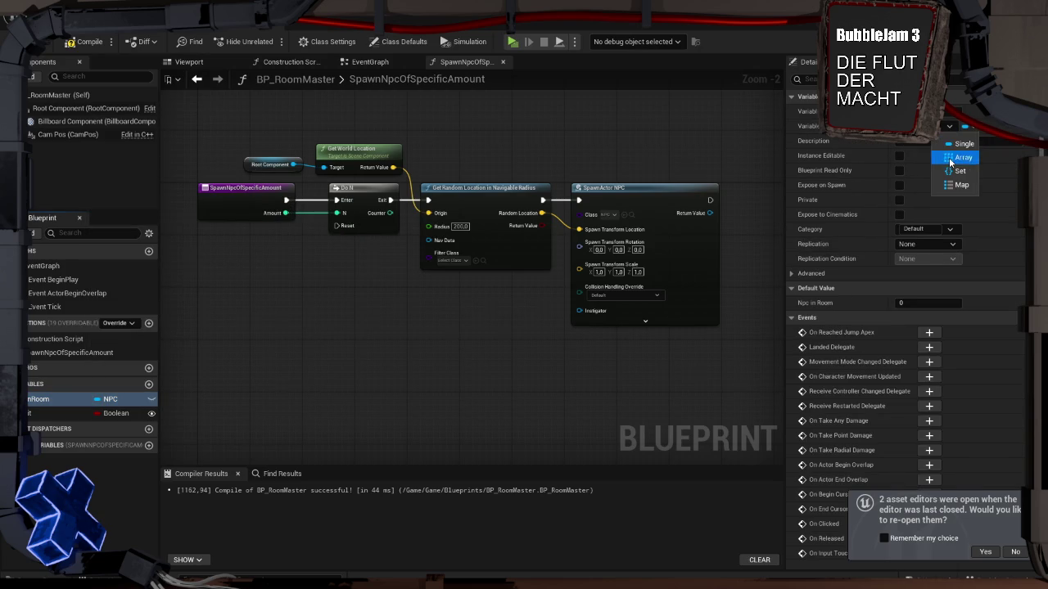
click(962, 157)
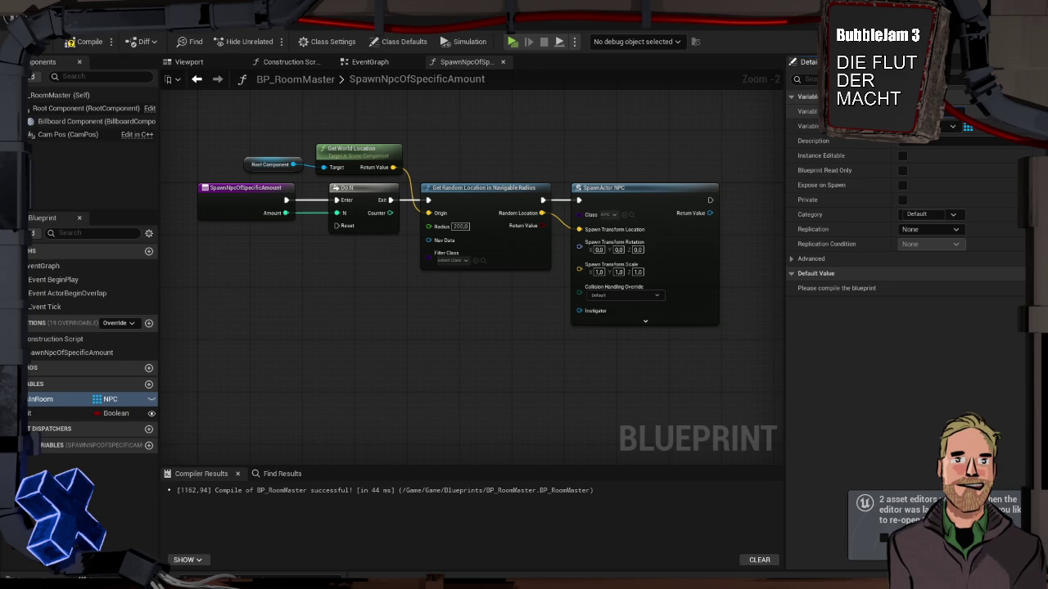
Compile, check the default value warning, and recompile until it is clean
click(86, 42)
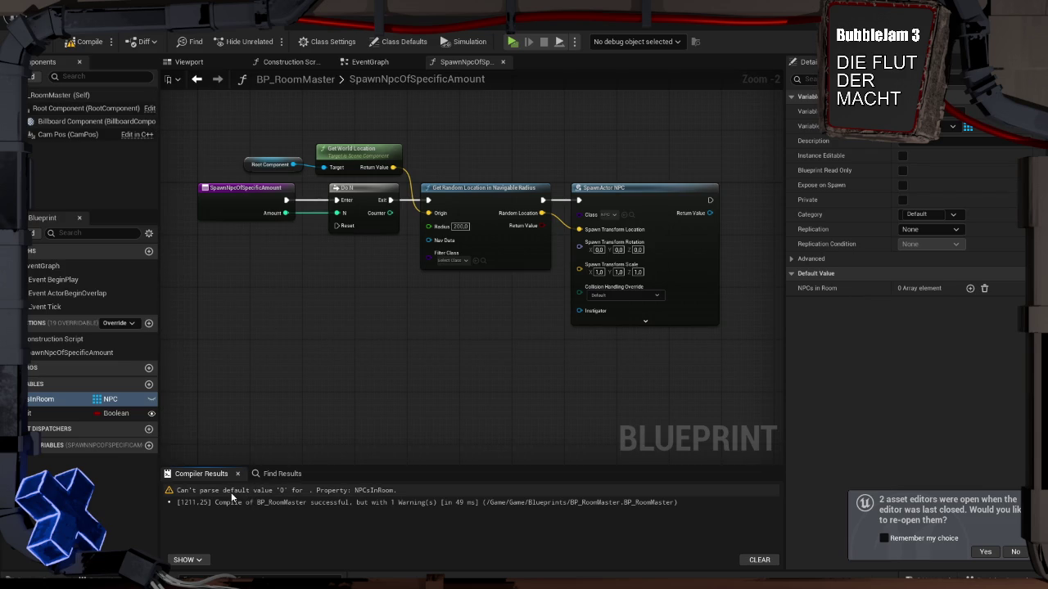
click(236, 492)
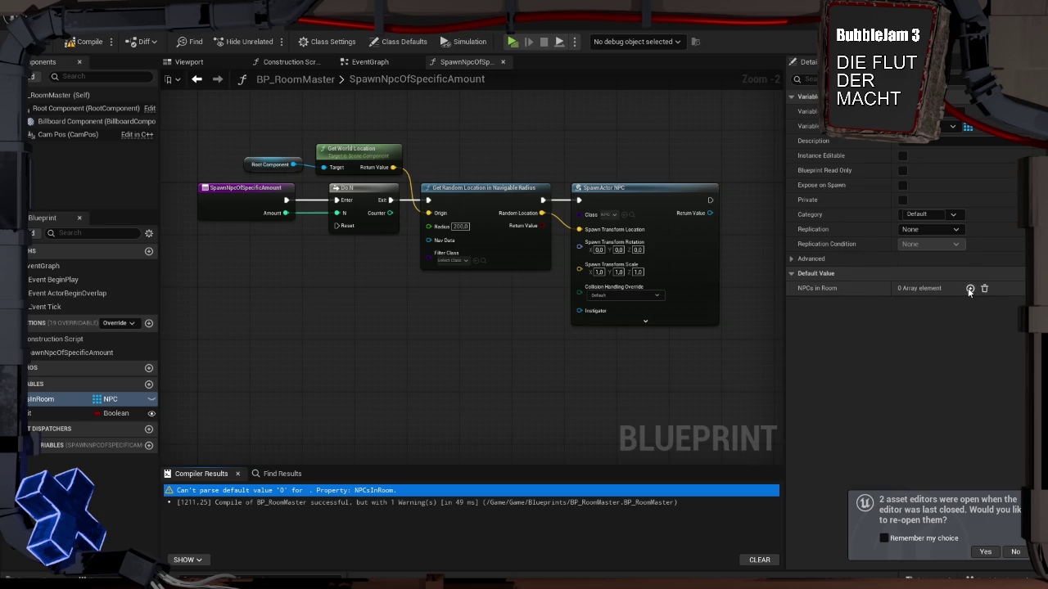
click(95, 46)
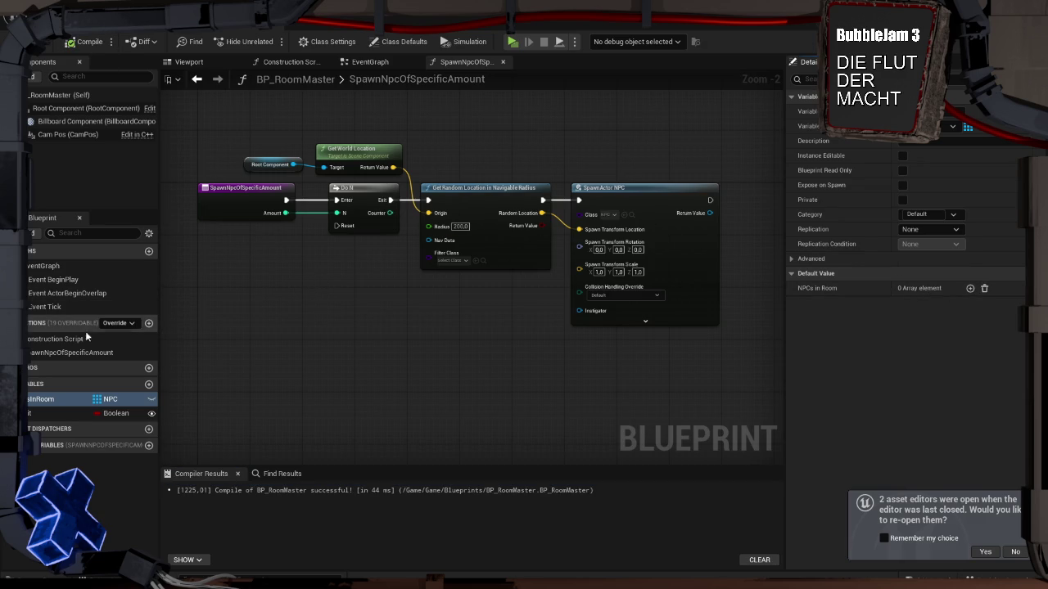
Add an NPCs in Room getter with an Array Add node fed by SpawnActor's Return Value
mouse_move(273, 315)
mouse_down()
mouse_move(227, 283)
mouse_move(207, 291)
mouse_up()
mouse_move(41, 398)
mouse_down()
mouse_move(479, 164)
mouse_move(539, 183)
mouse_up()
click(482, 167)
text(add)
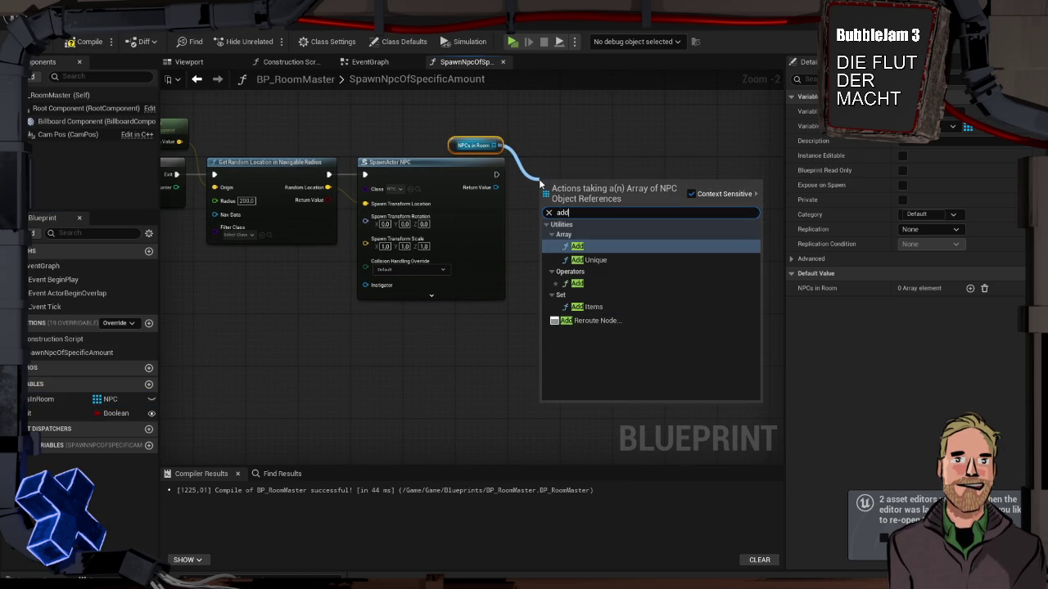
key(Return)
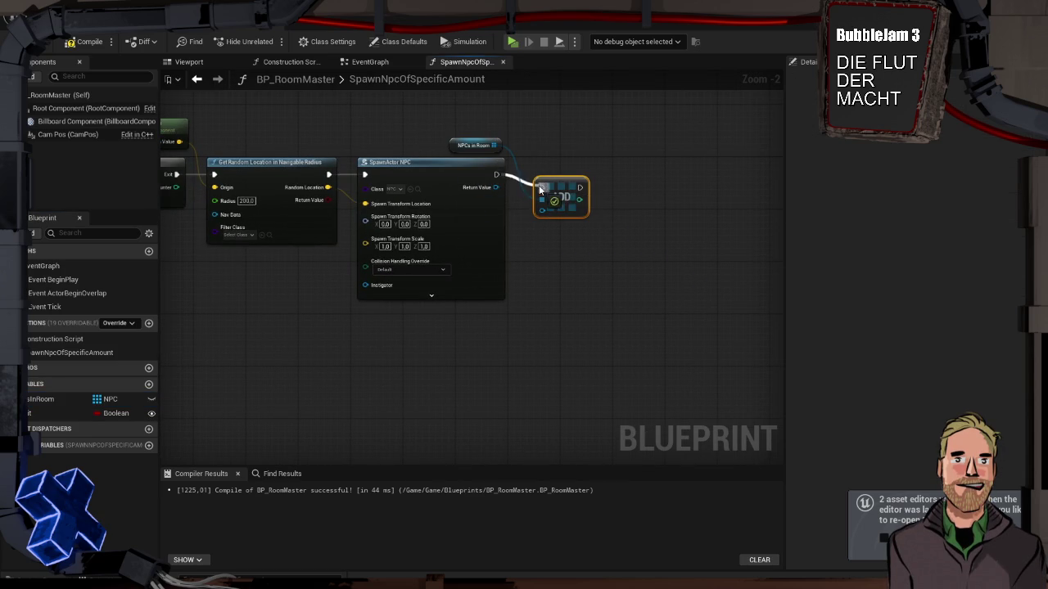
mouse_move(495, 188)
mouse_down()
mouse_move(538, 211)
mouse_move(554, 188)
mouse_move(550, 177)
mouse_up()
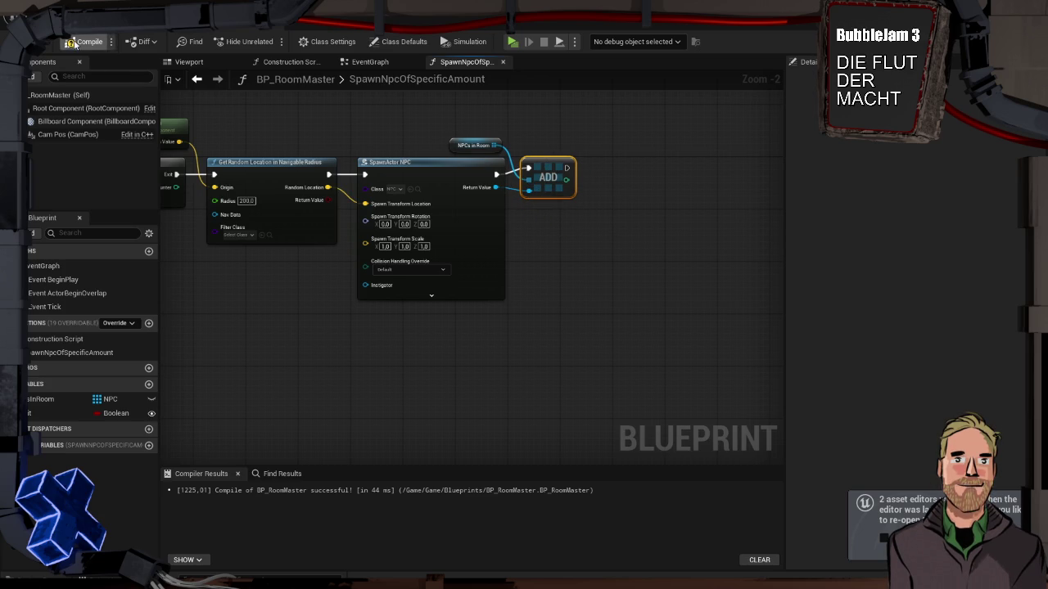
Check the Add node within the spawn chain and save BP_RoomMaster
click(267, 278)
mouse_move(265, 307)
mouse_down()
mouse_move(453, 287)
mouse_move(550, 311)
mouse_up()
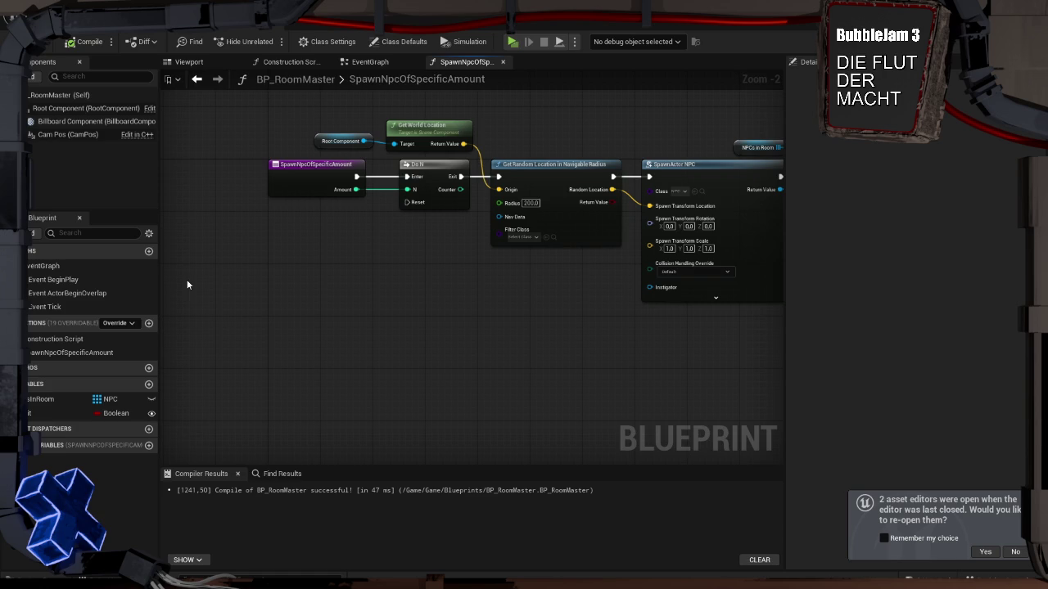
drag(324, 276, 264, 257)
drag(334, 285, 276, 283)
click(691, 164)
mouse_move(416, 283)
mouse_down()
mouse_move(374, 290)
mouse_move(449, 342)
mouse_up()
key(ctrl+s)
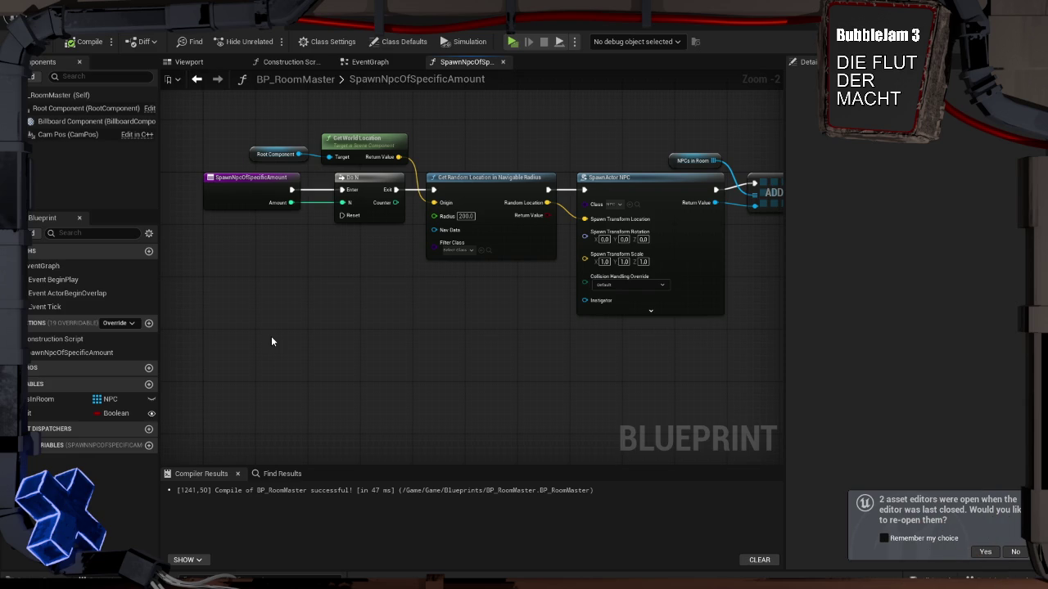
mouse_move(311, 319)
mouse_down()
mouse_move(332, 304)
mouse_move(321, 316)
mouse_up()
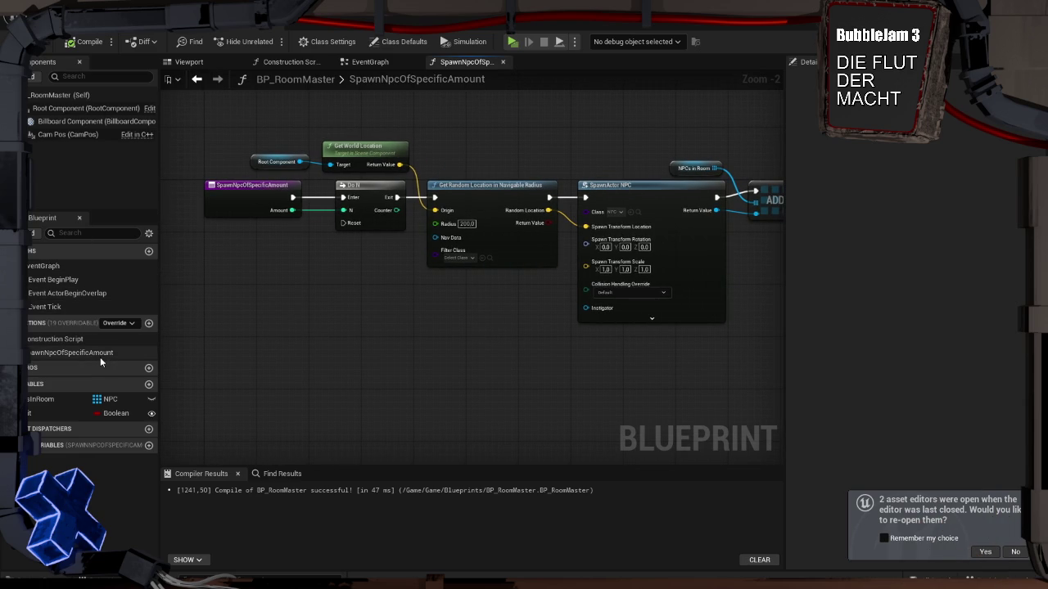
Create a new blueprint function named CountNPCinLevel
click(148, 322)
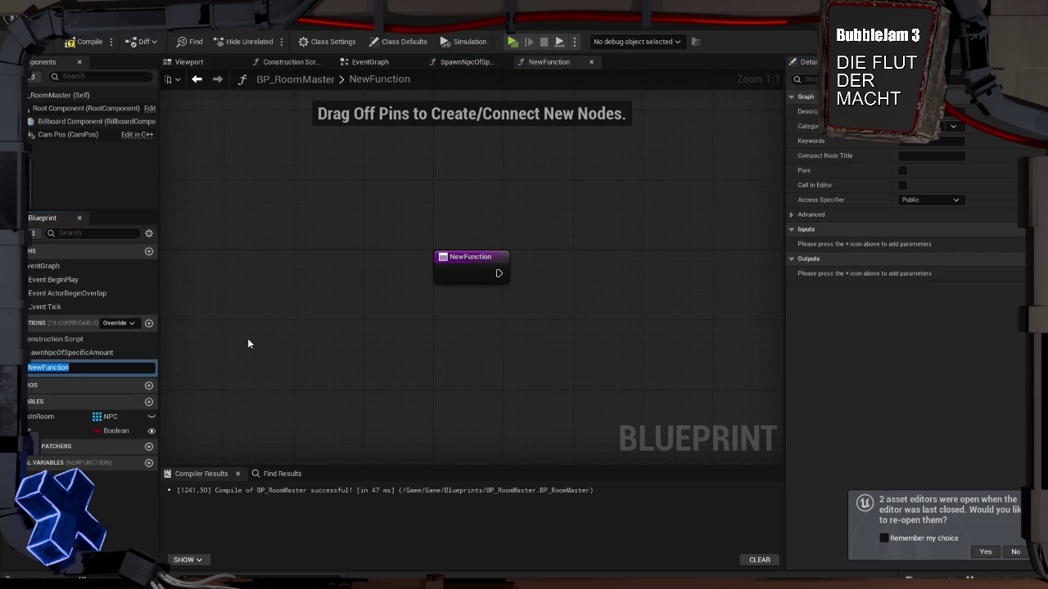
text(C)
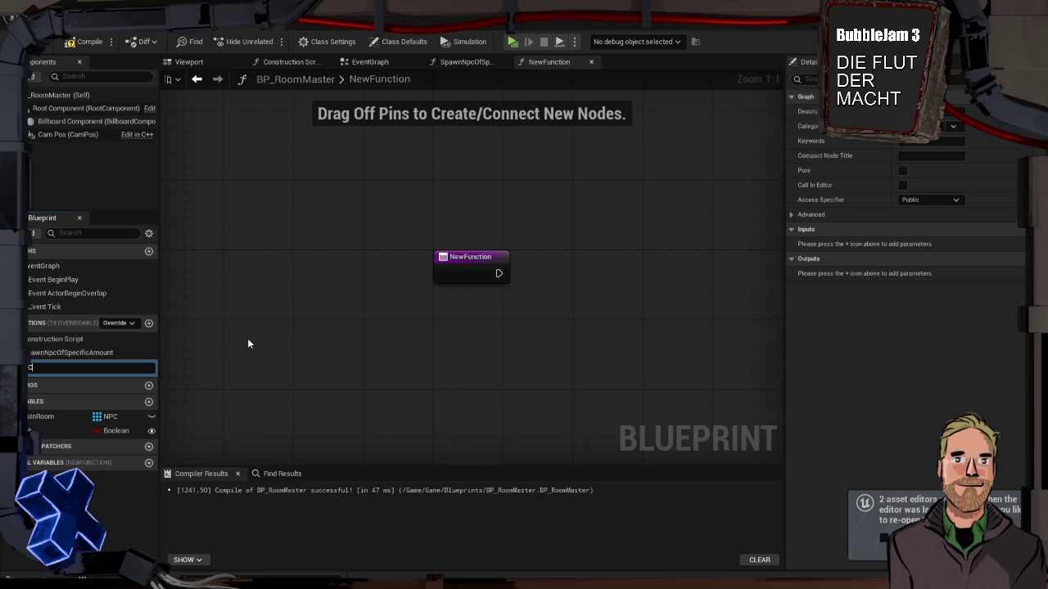
text(ount)
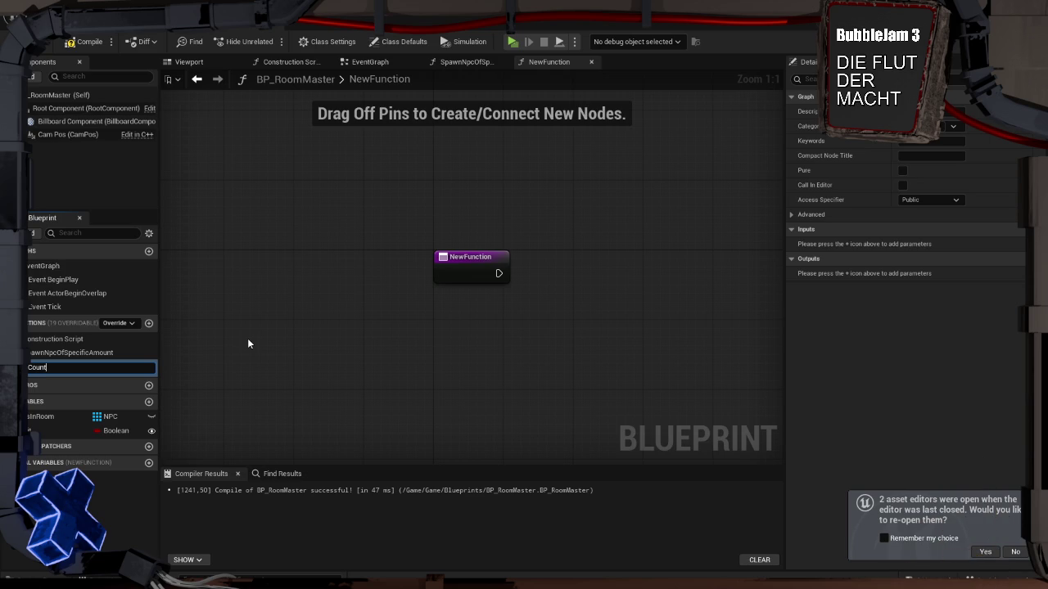
text(NPC)
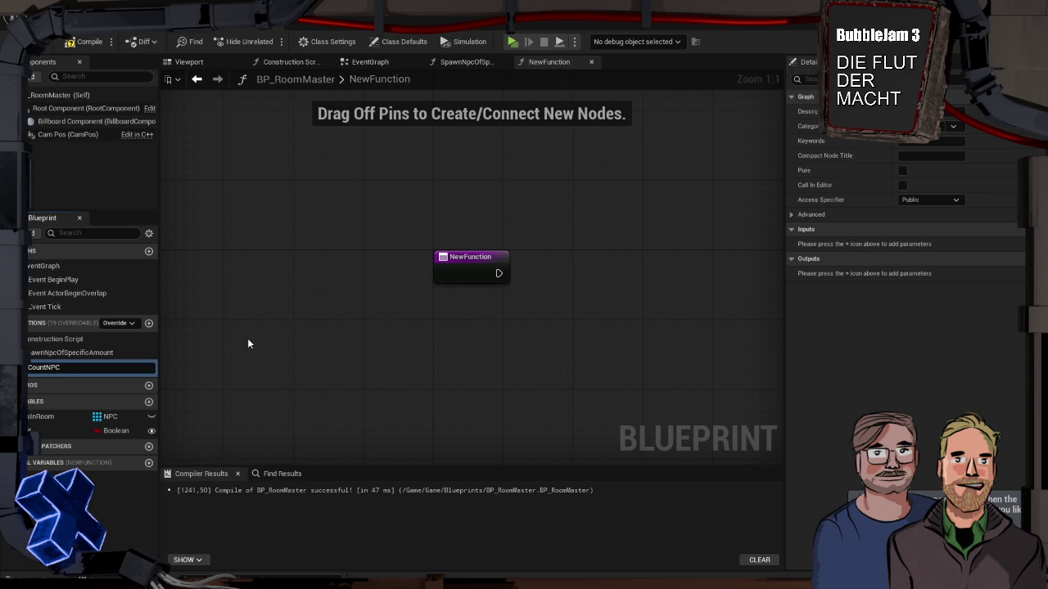
text(inLve)
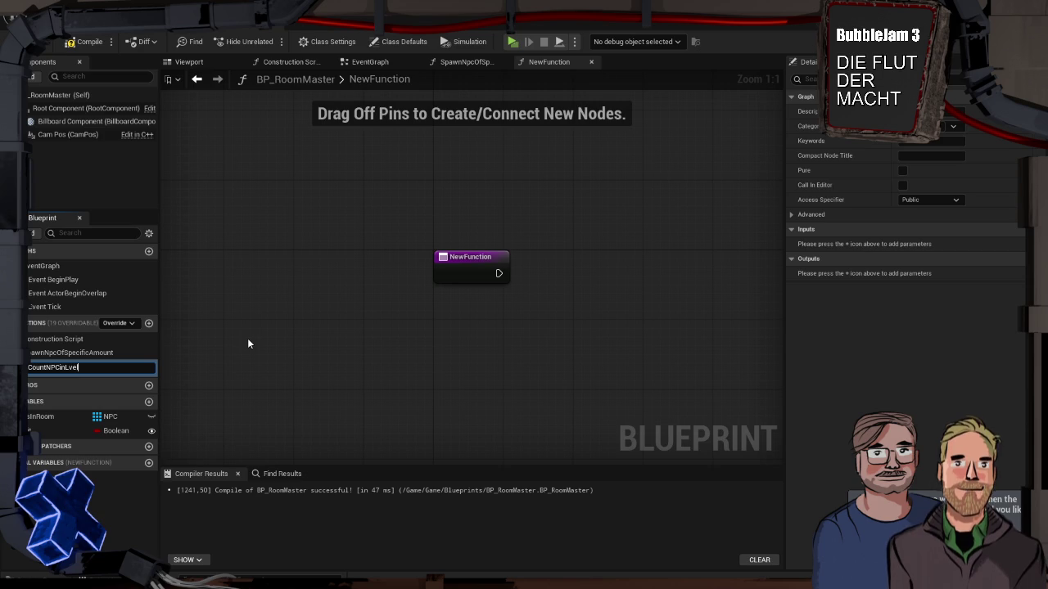
key(BackSpace)
key(BackSpace)
text(evel)
key(Return)
Compile and save BP_RoomMaster with the new function
key(F7)
key(ctrl+s)
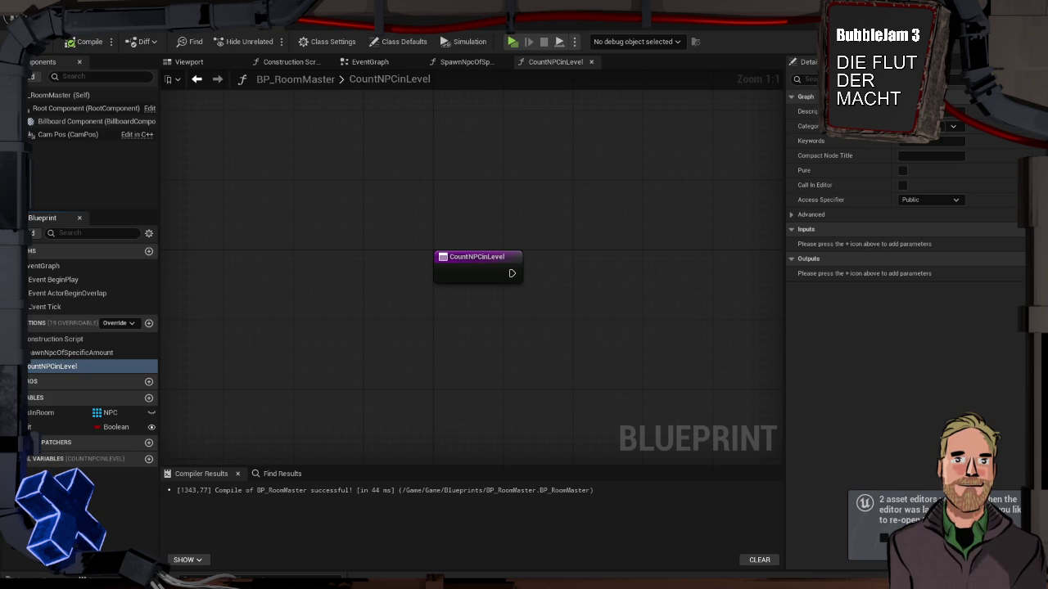
key(ctrl+space)
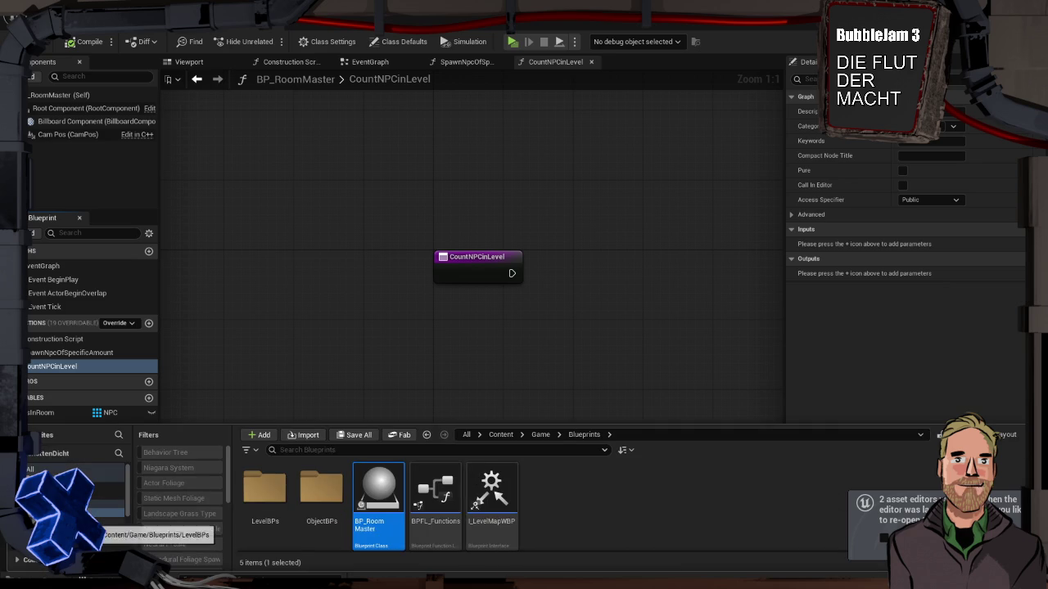
Browse via LevelBPs to the ObjectBPs folder, listing blueprints like BP_RoomExit and BP_Waypoint
scroll(98, 524, down, 3)
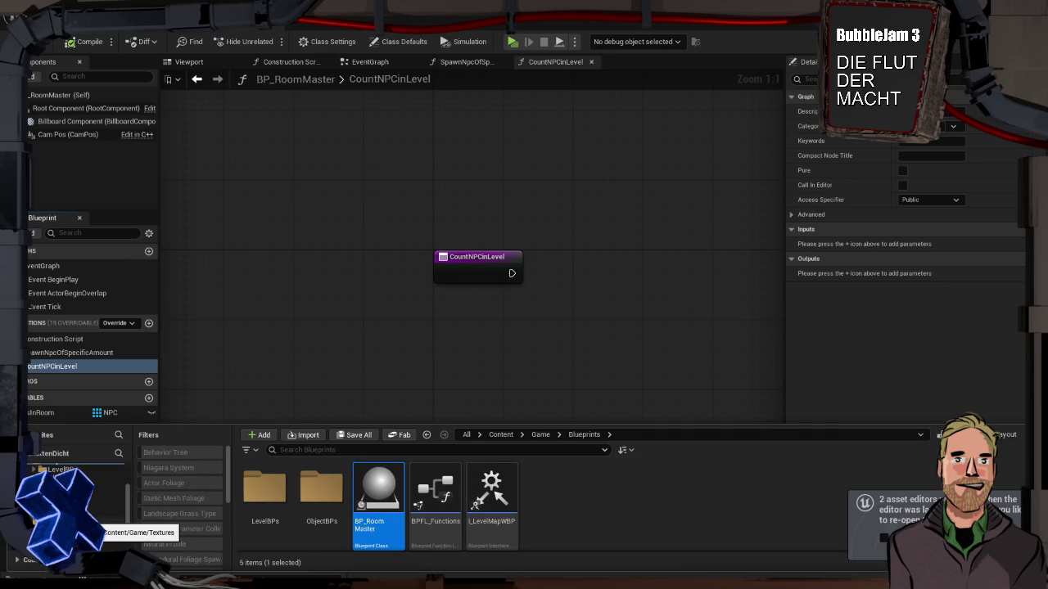
scroll(94, 528, down, 2)
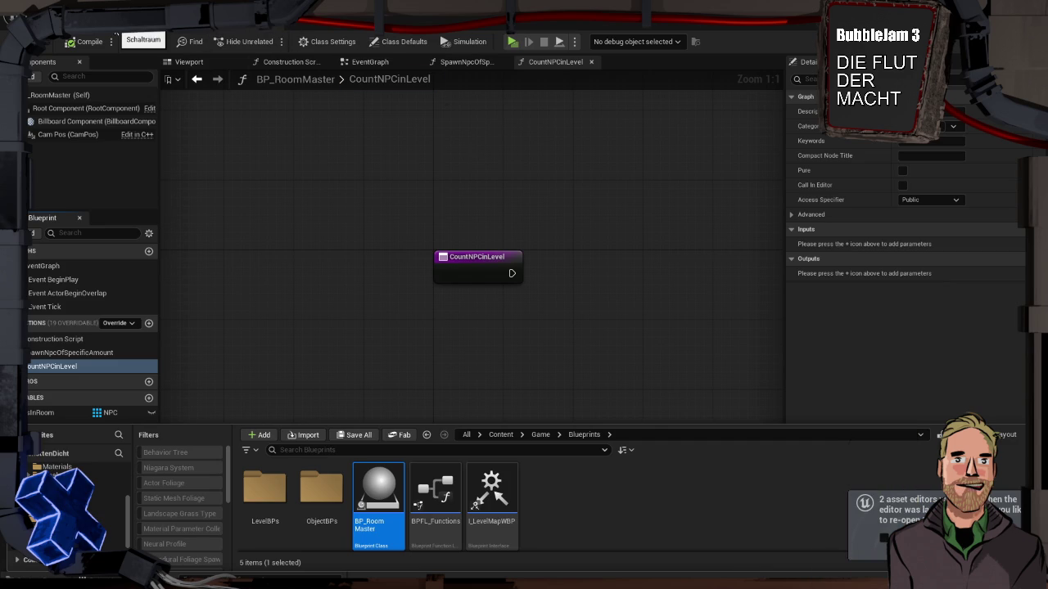
key(ctrl+space)
key(ctrl+space)
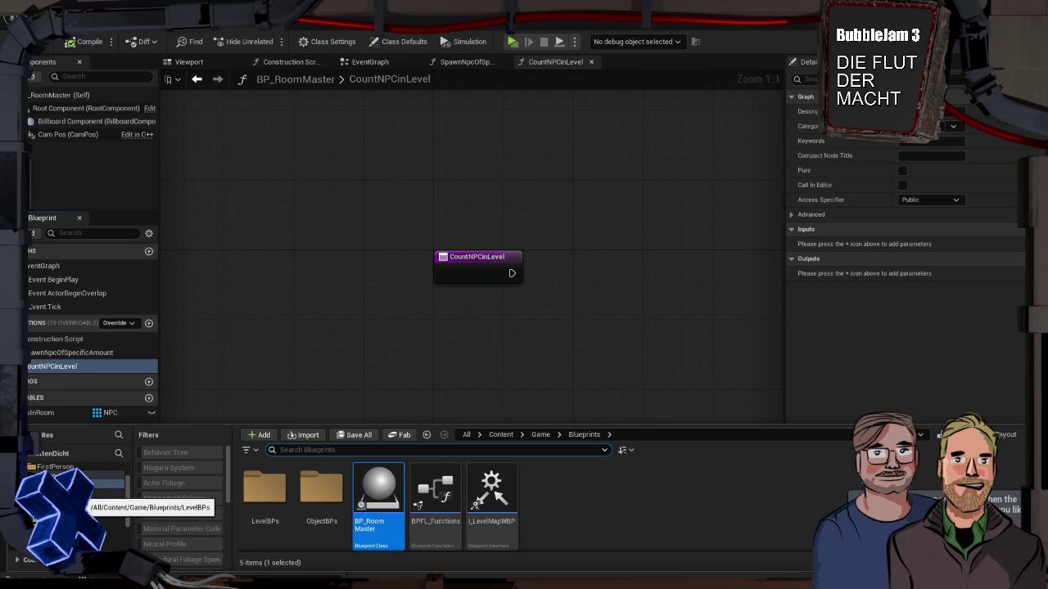
click(103, 493)
click(102, 501)
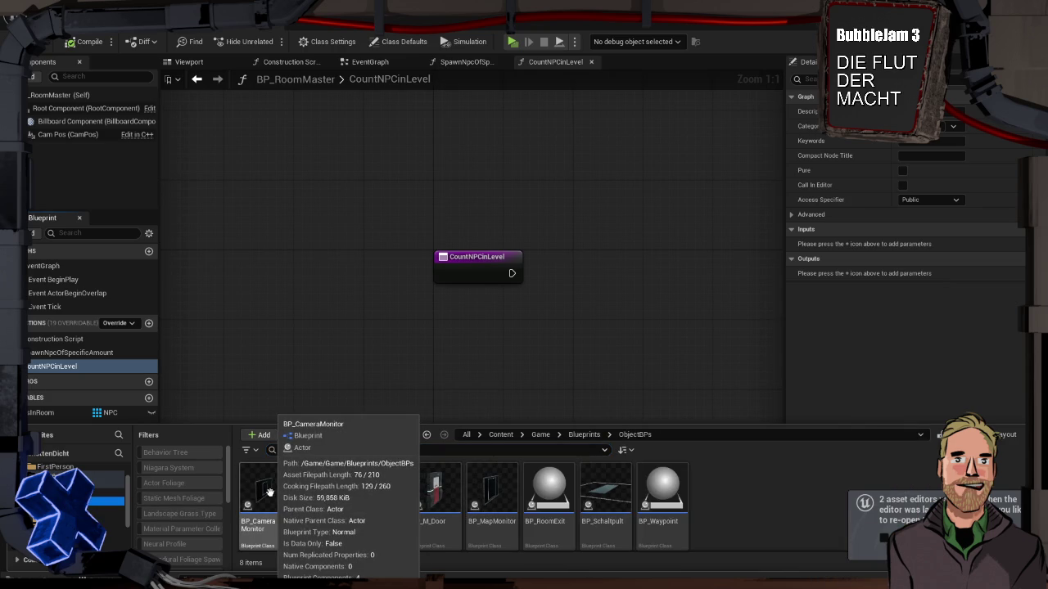
scroll(82, 500, down, 2)
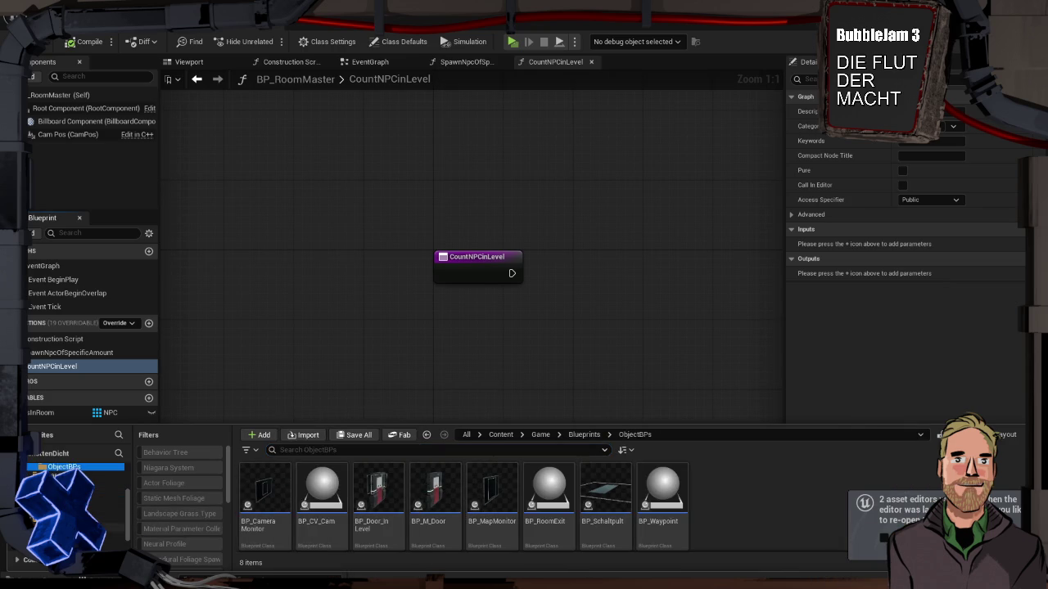